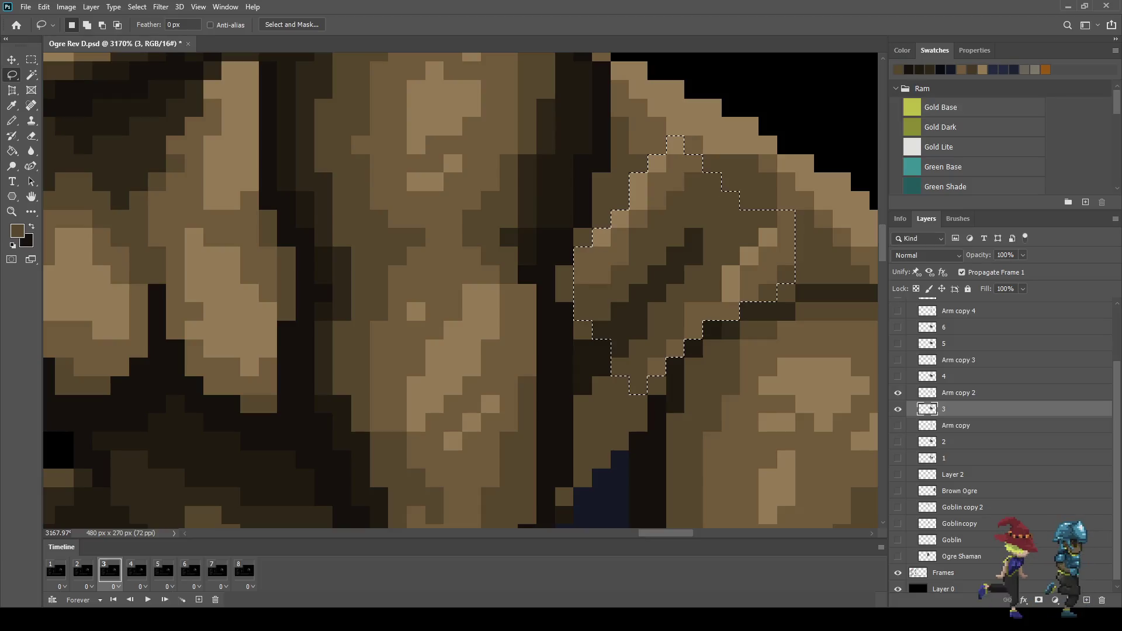
Transform the lassoed arm-crease pixels on frame 3 and nudge them up two pixels
key("ctrl+t")
key("Up")
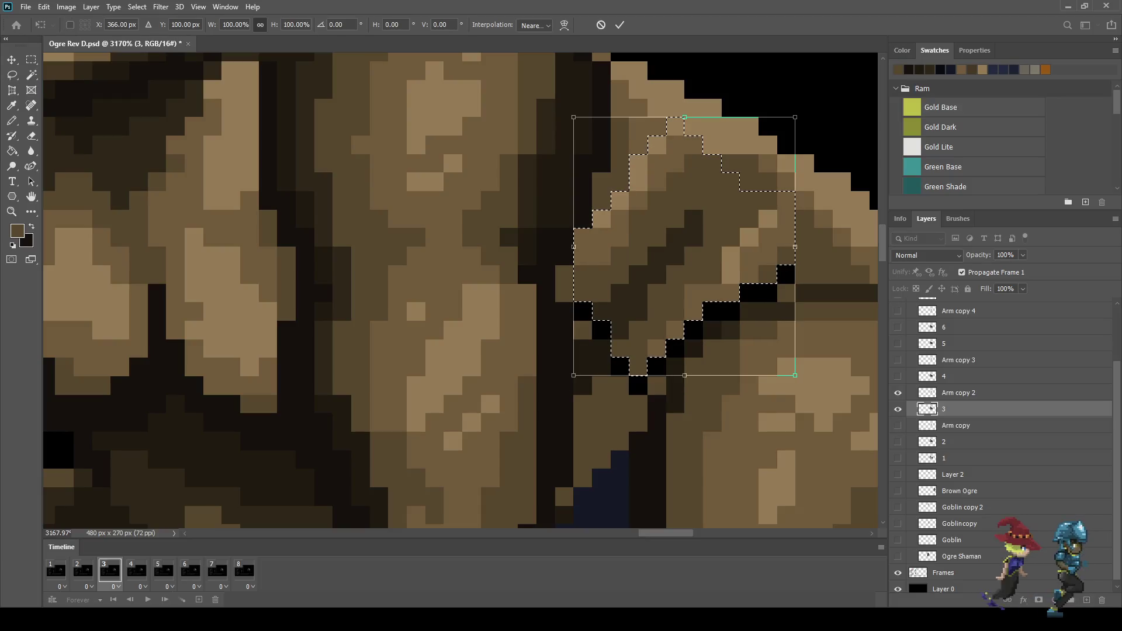
key("Return")
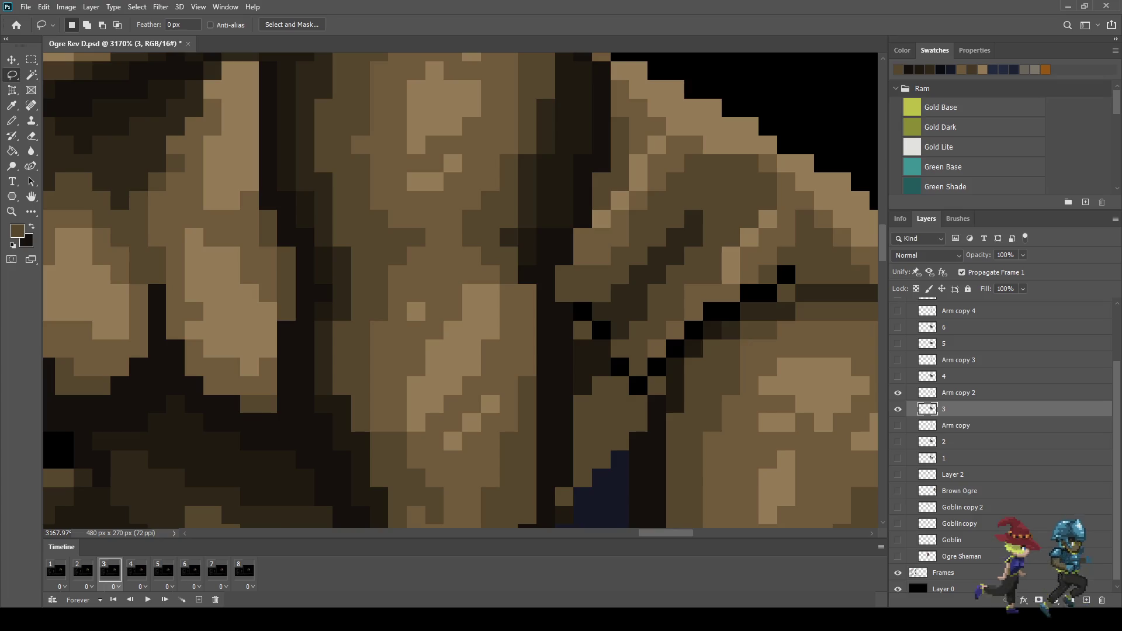
Compare the arm pose against frame 2, then return to frame 3
scroll(460, 291, "down", 5)
left_click(82, 570)
key("ctrl+z")
key("ctrl+shift+z")
left_click(110, 571)
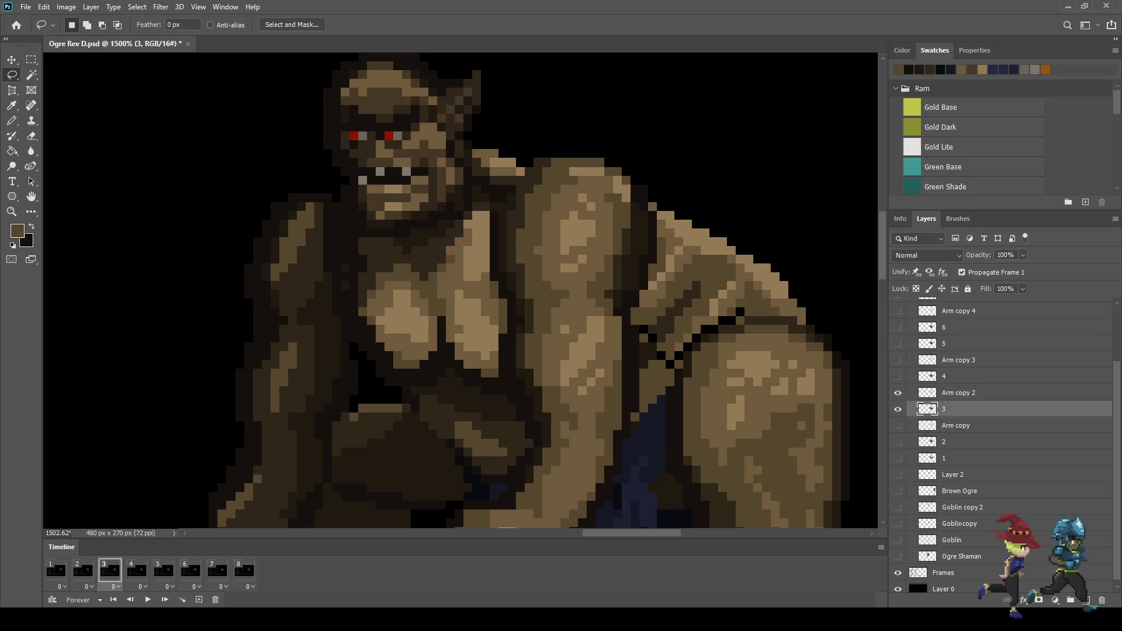
Zoom in and repaint the black gap pixels with brown shades sampled from the arm
scroll(733, 330, "up", 4)
key("i")
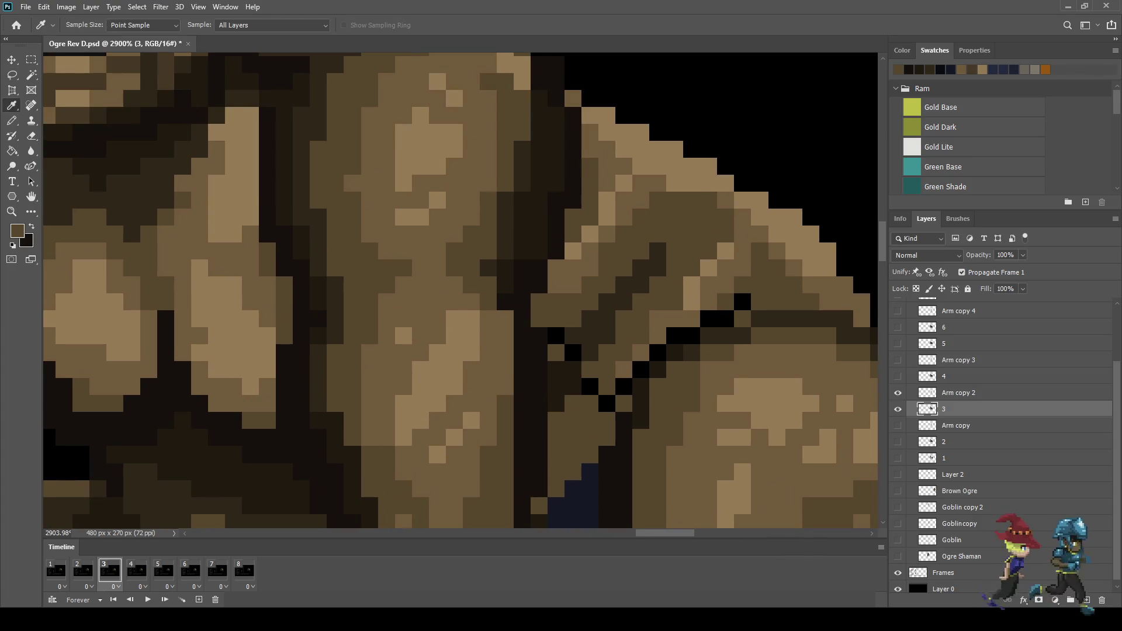
key("b")
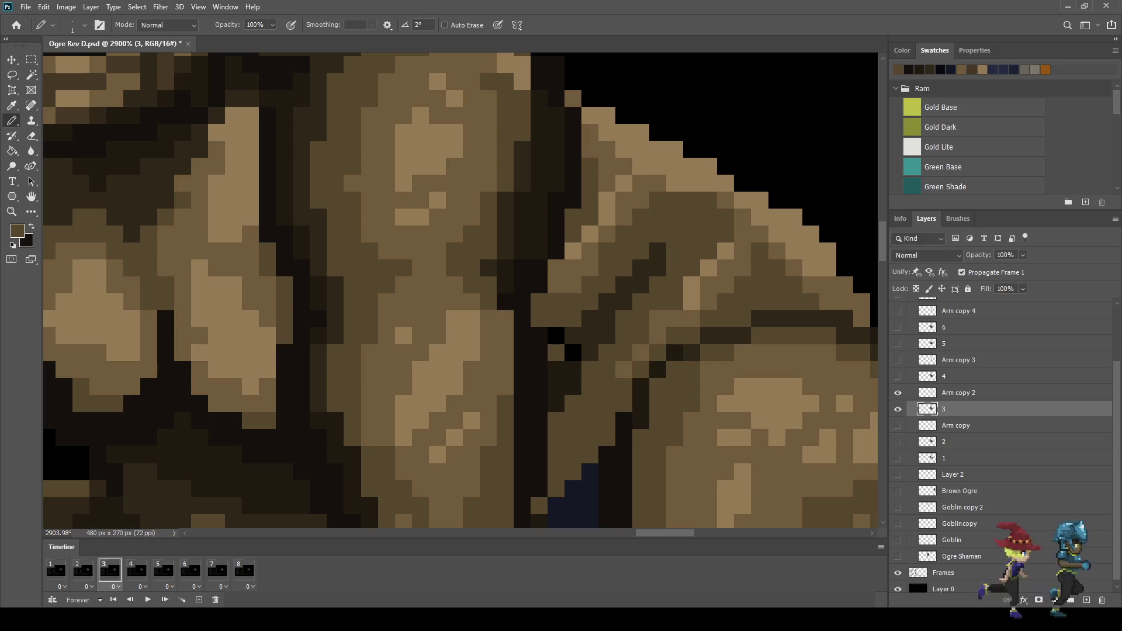
scroll(559, 336, "up", 2)
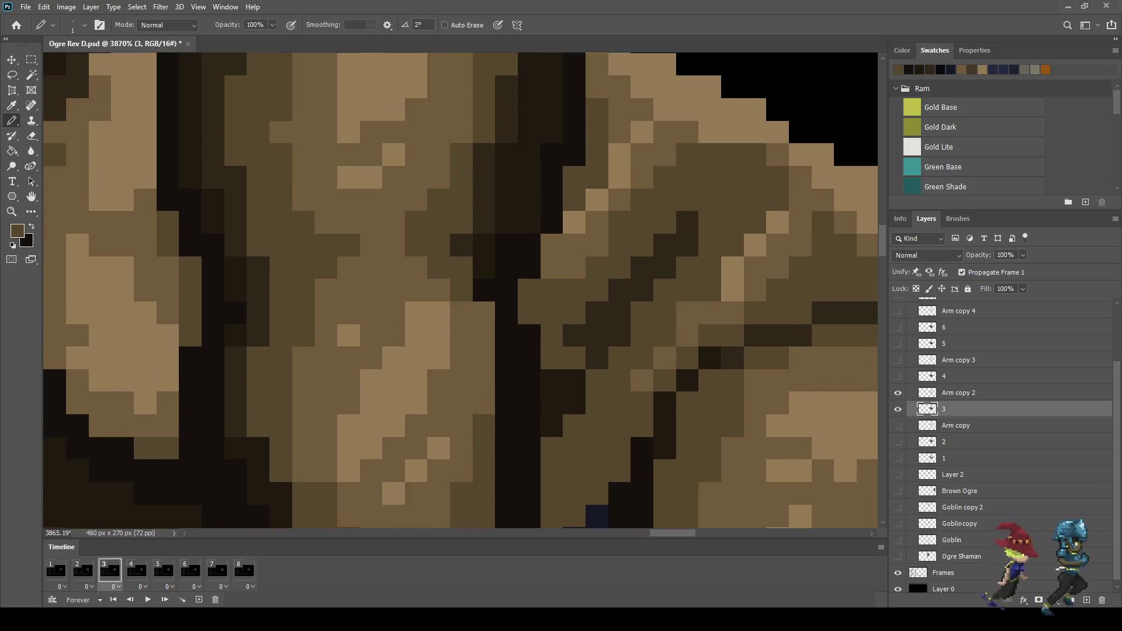
key("i")
key("b")
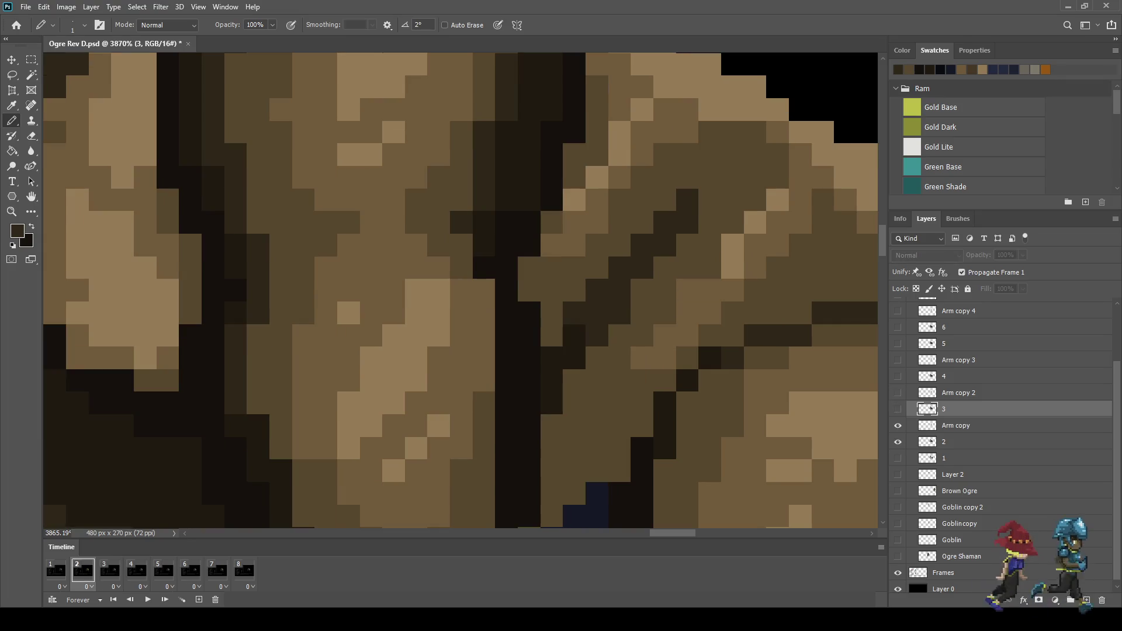
key("i")
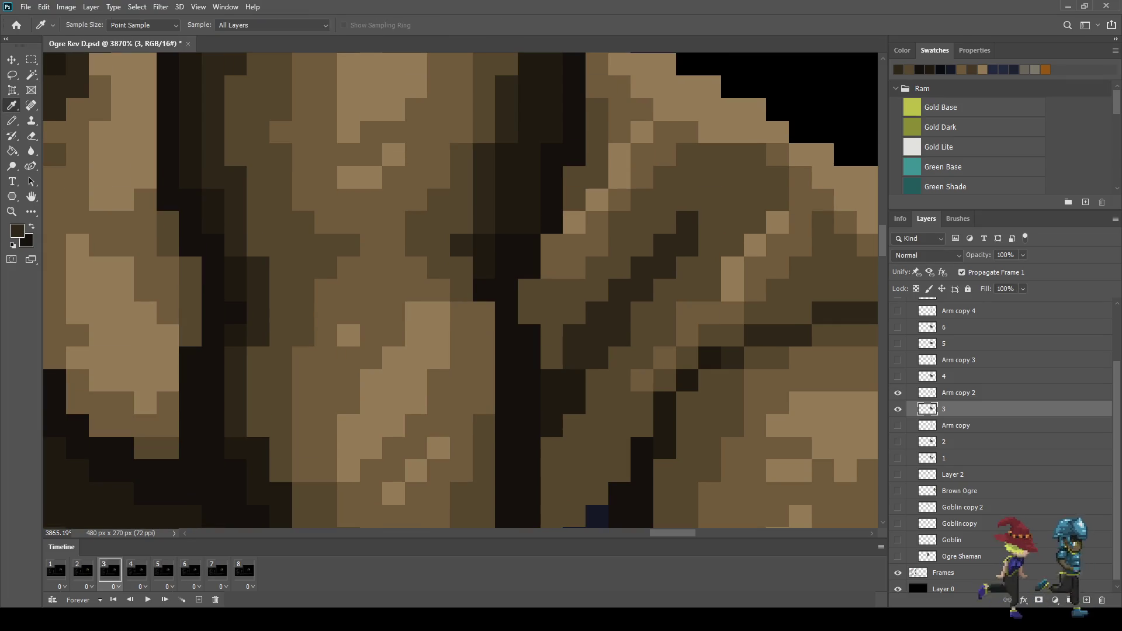
key("b")
scroll(462, 292, "down", 3)
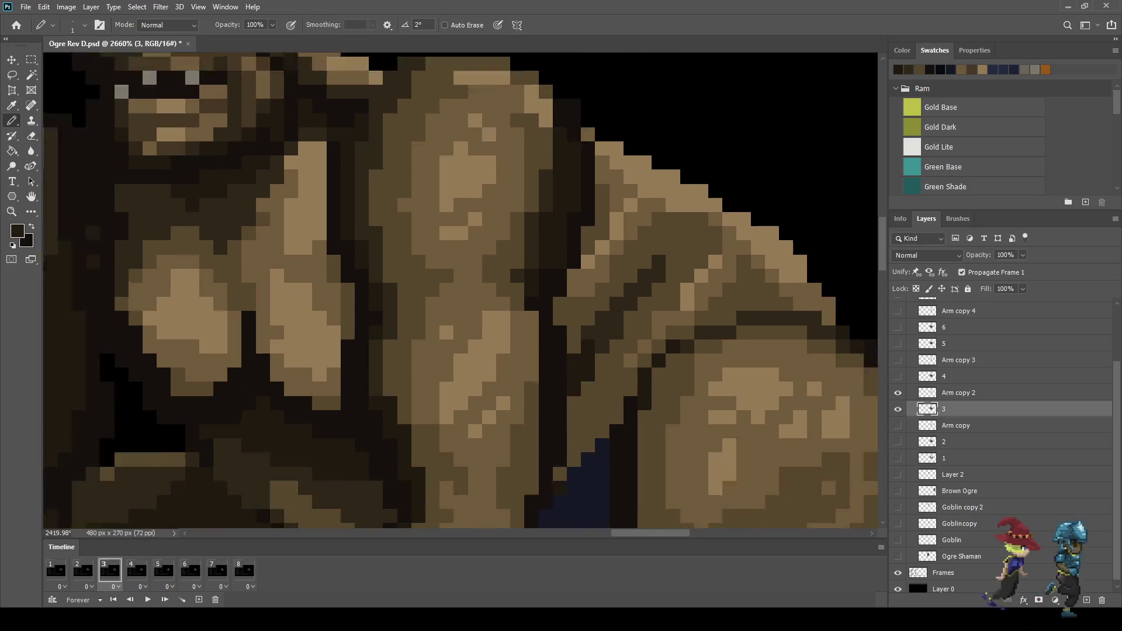
Play the ogre animation, zooming around the sprite to check the arm, then stop playback
scroll(462, 292, "down", 3)
key("space")
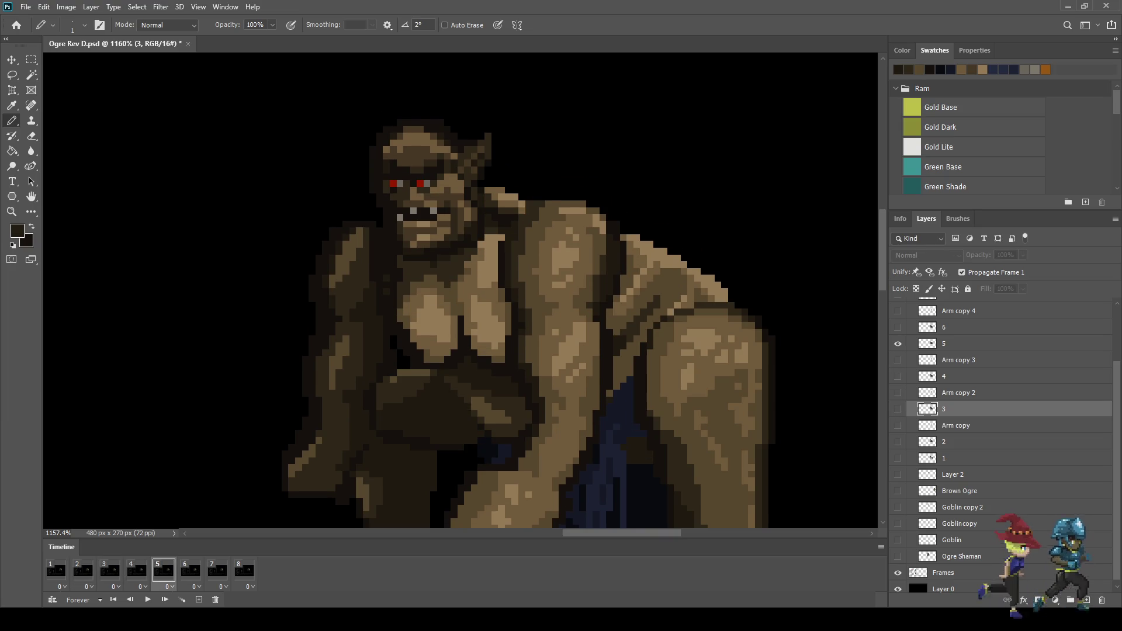
scroll(769, 300, "down", 5)
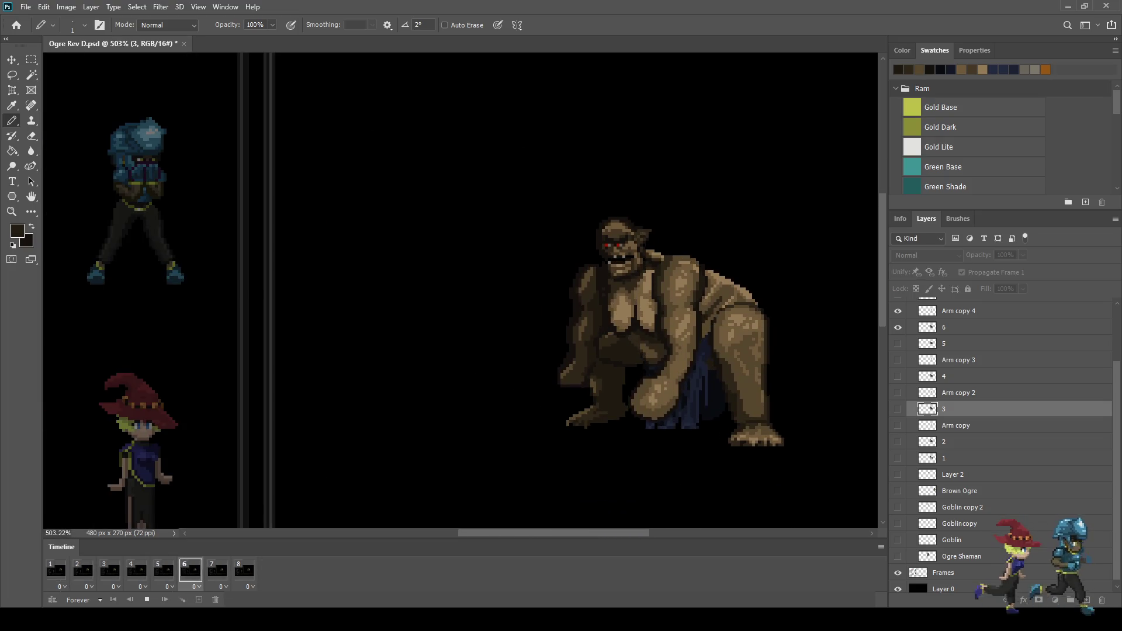
scroll(687, 314, "down", 3)
scroll(688, 314, "up", 2)
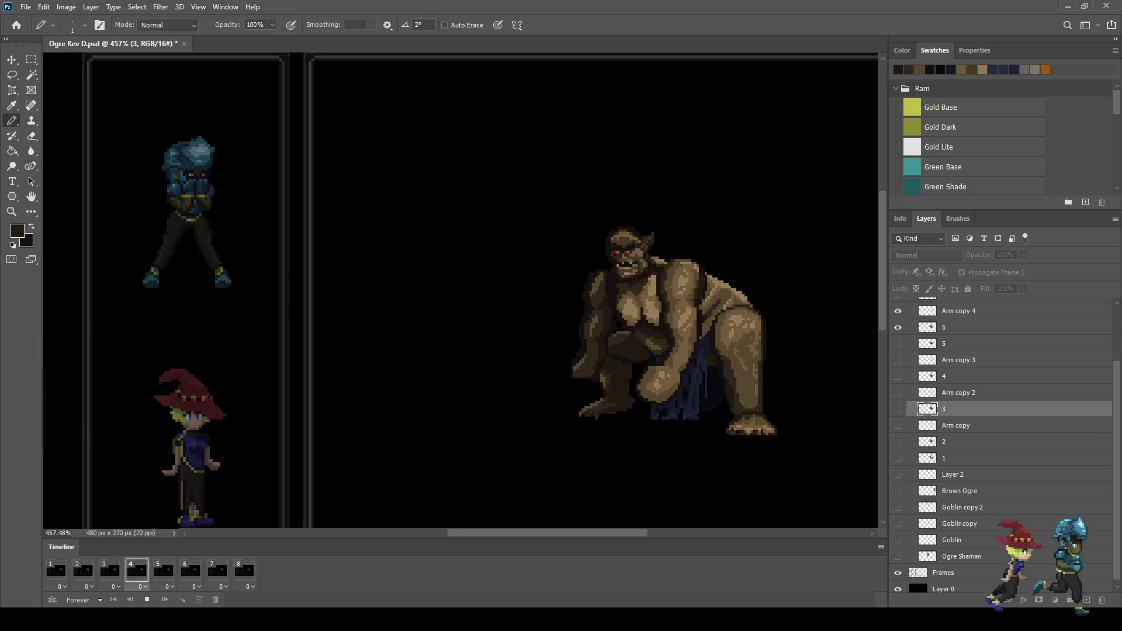
scroll(786, 287, "up", 1)
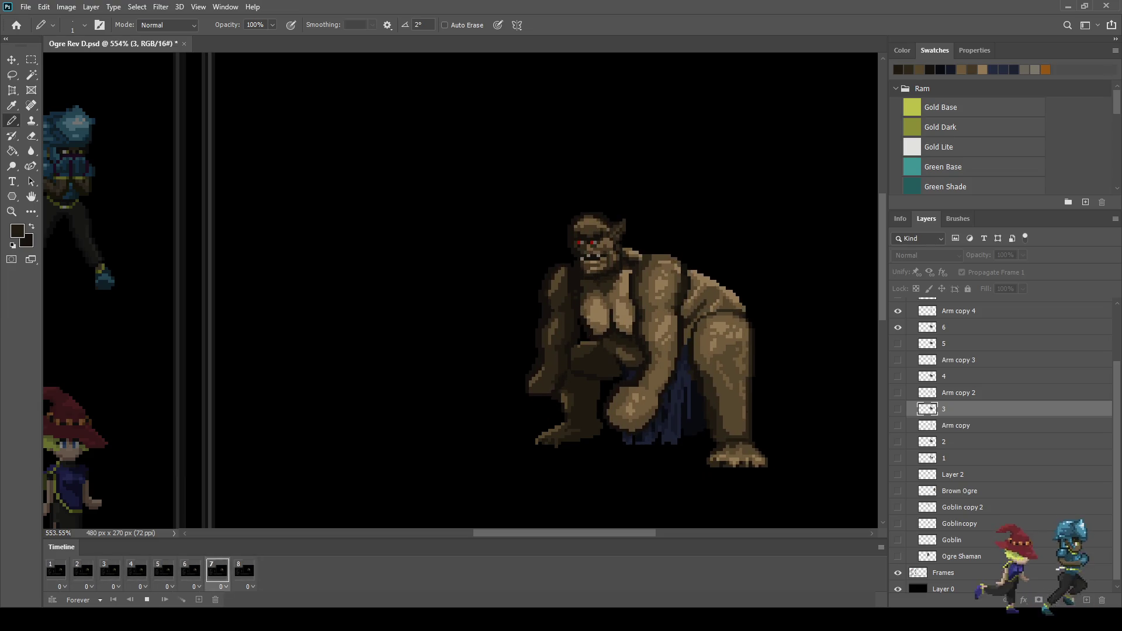
key("space")
Show the whole battle screen mockup at 300% and replay the animation
key("ctrl+1")
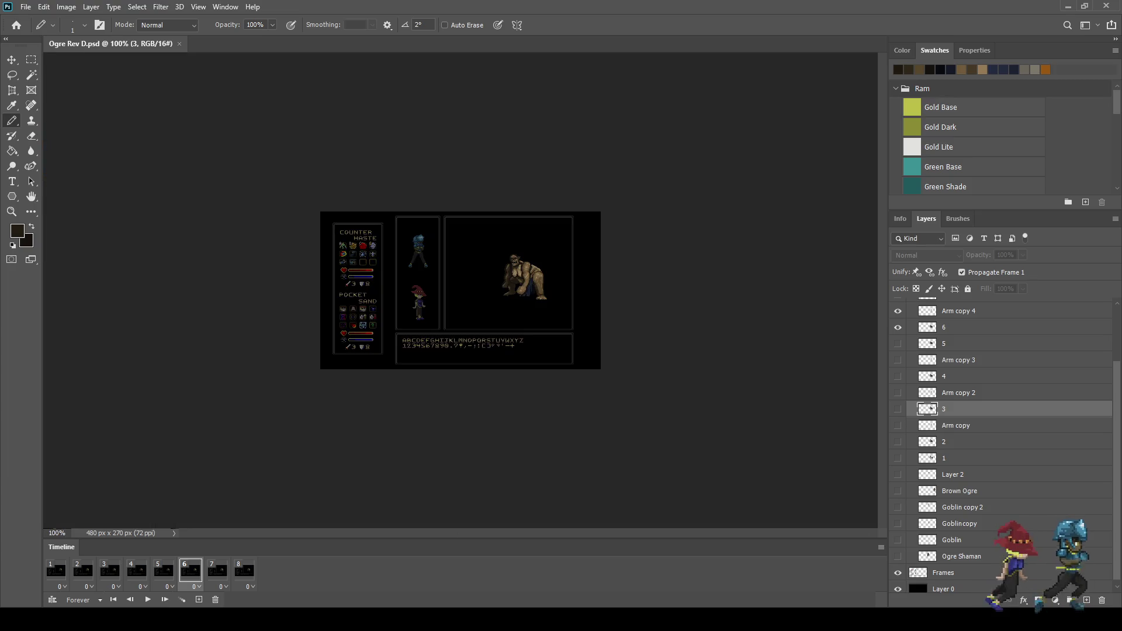
key("ctrl+plus")
key("ctrl+plus")
key("space")
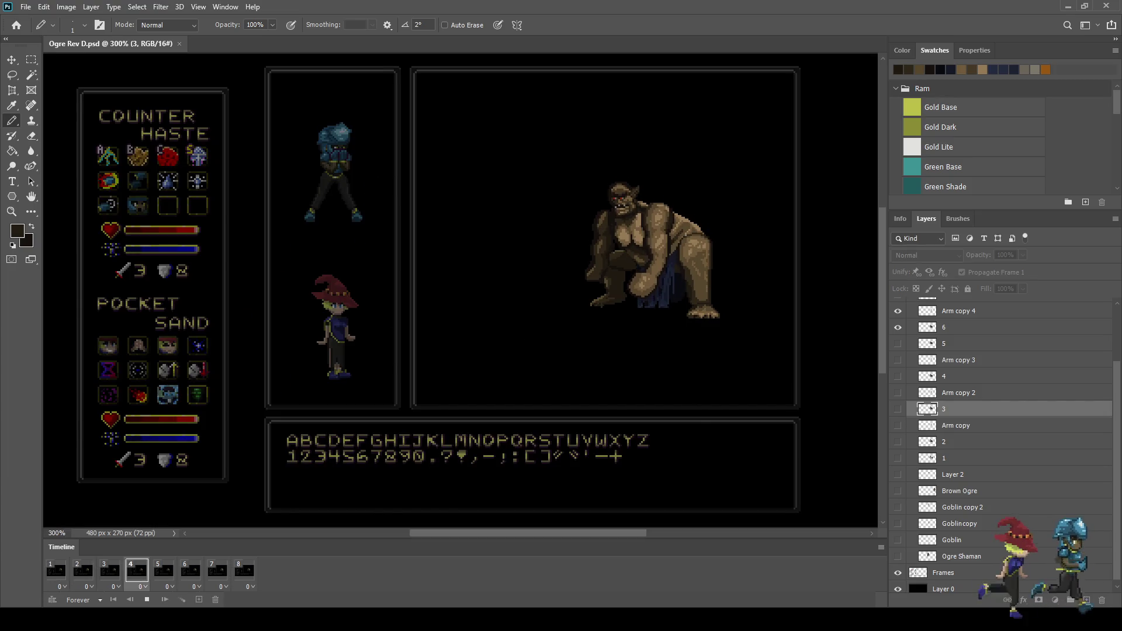
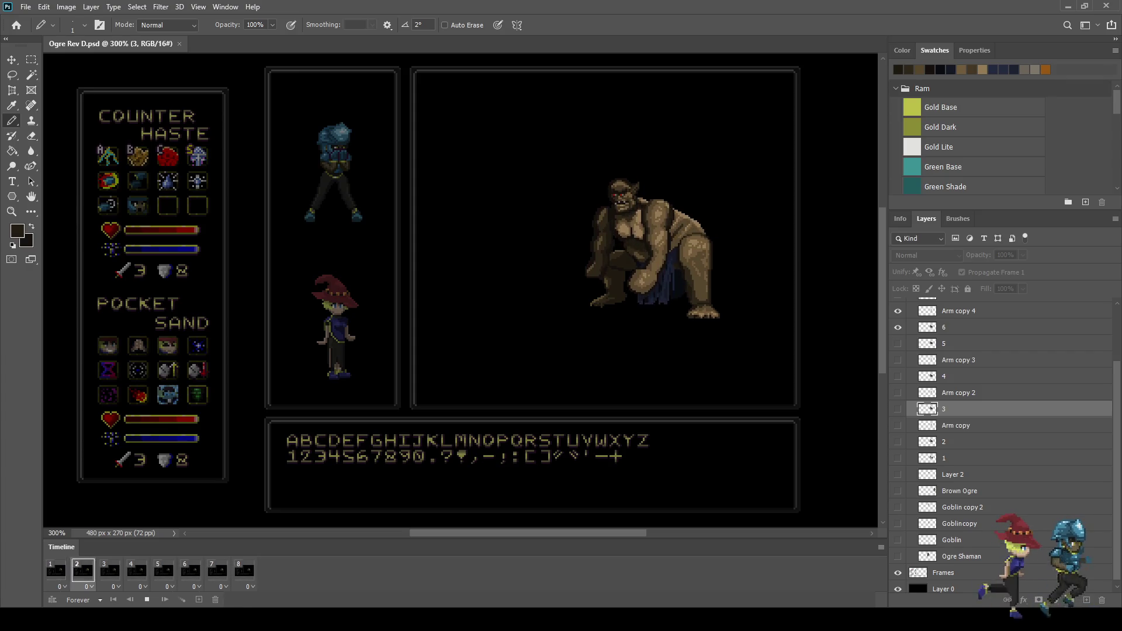
Stop the ogre playback and bring up the Player Animations - Mage - Cast document
key("space")
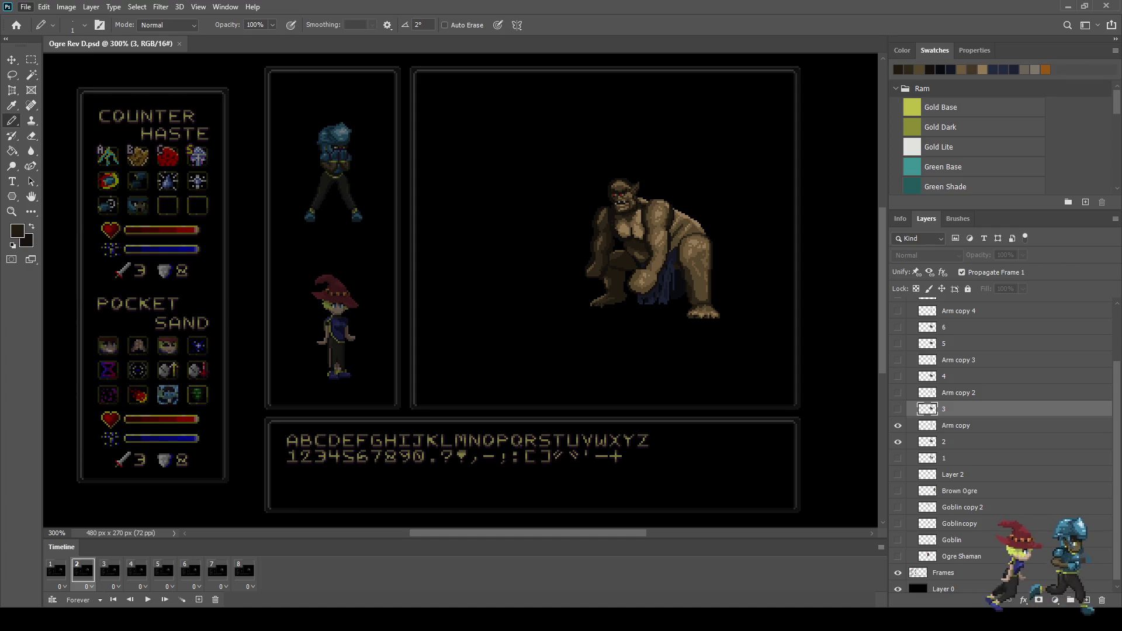
scroll(467, 280, "up", 10)
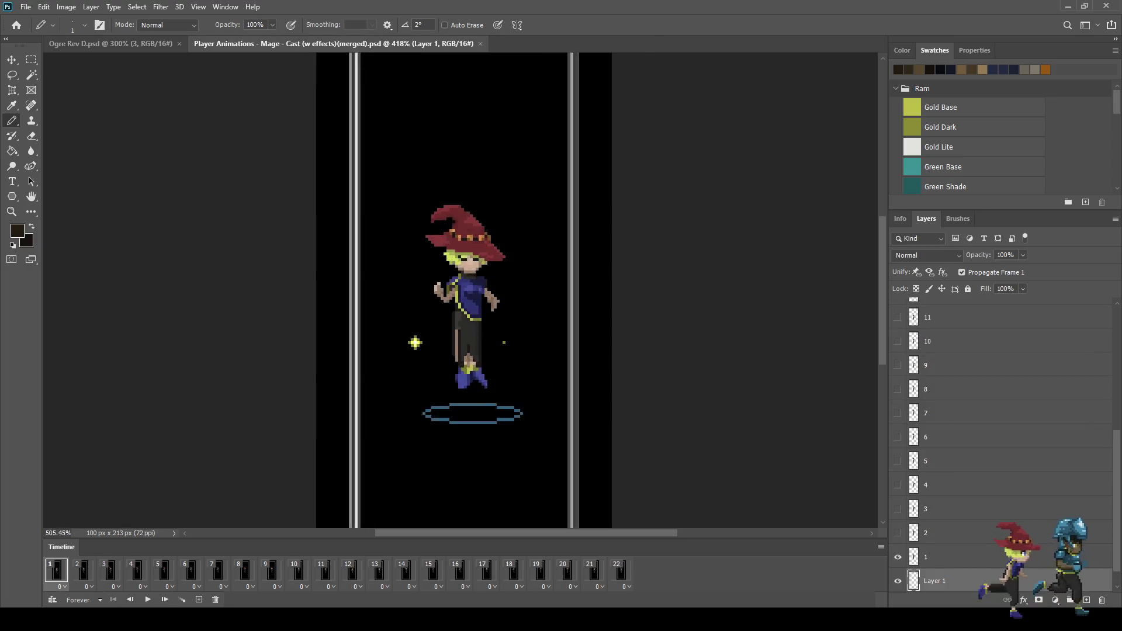
Play and pause the mage's 22-frame cast animation, stopping on frame 6, then close the mage file
scroll(468, 280, "up", 3)
key("space")
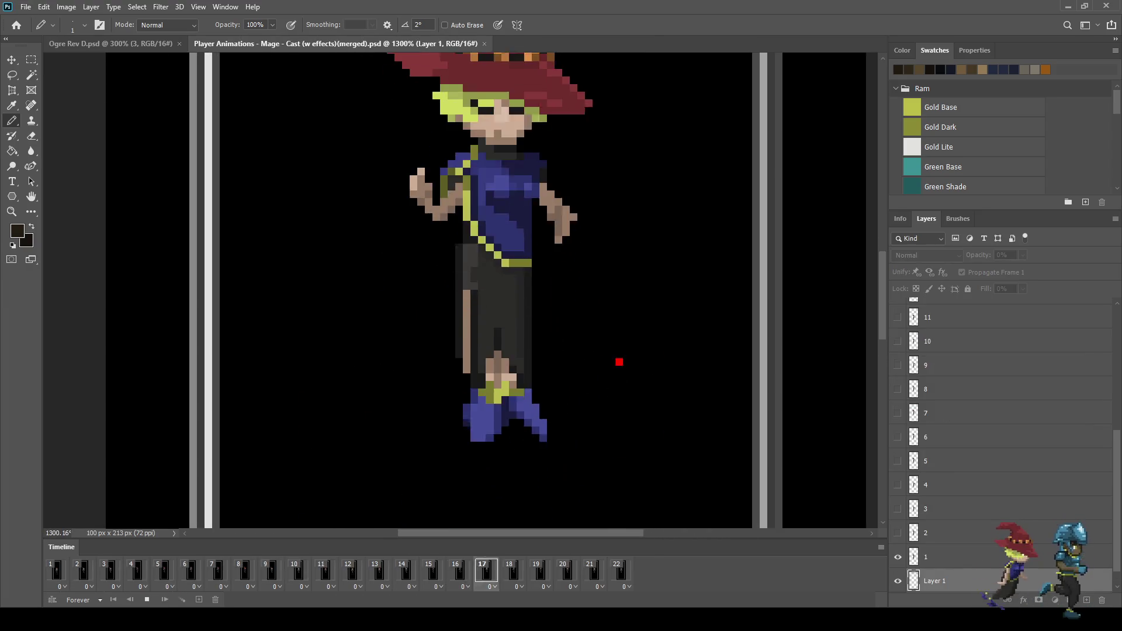
key("space")
key("space")
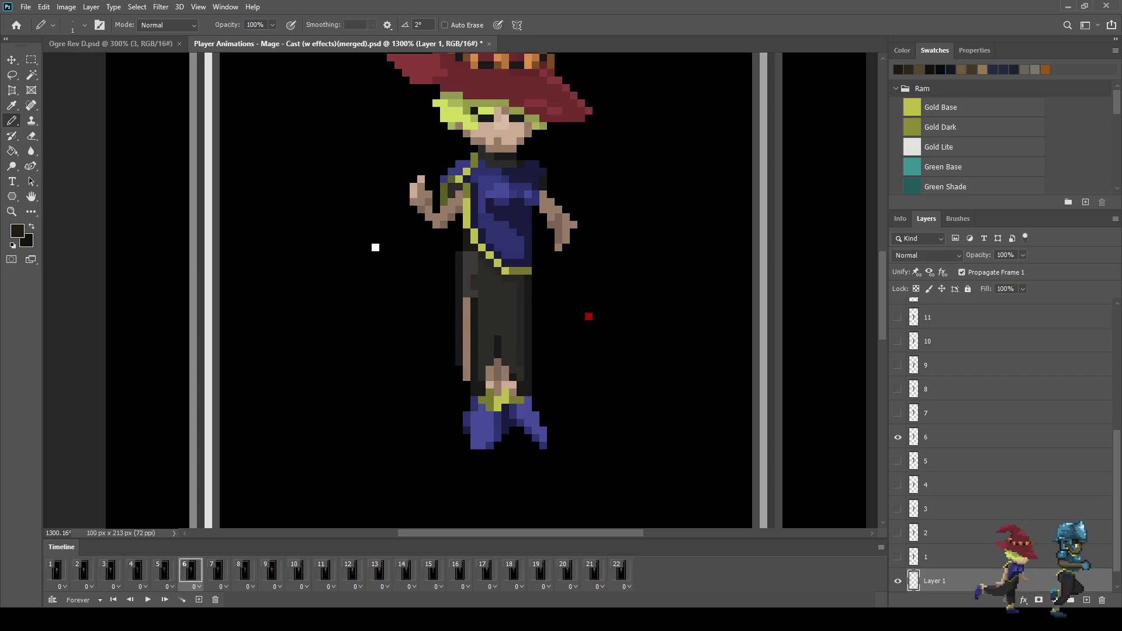
key("space")
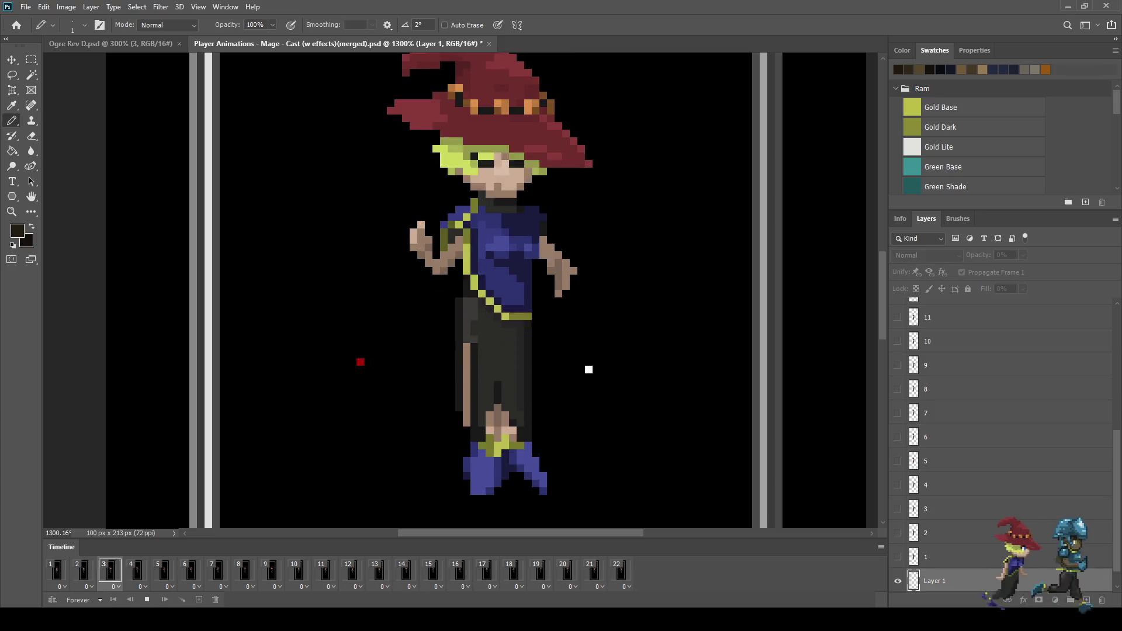
key("space")
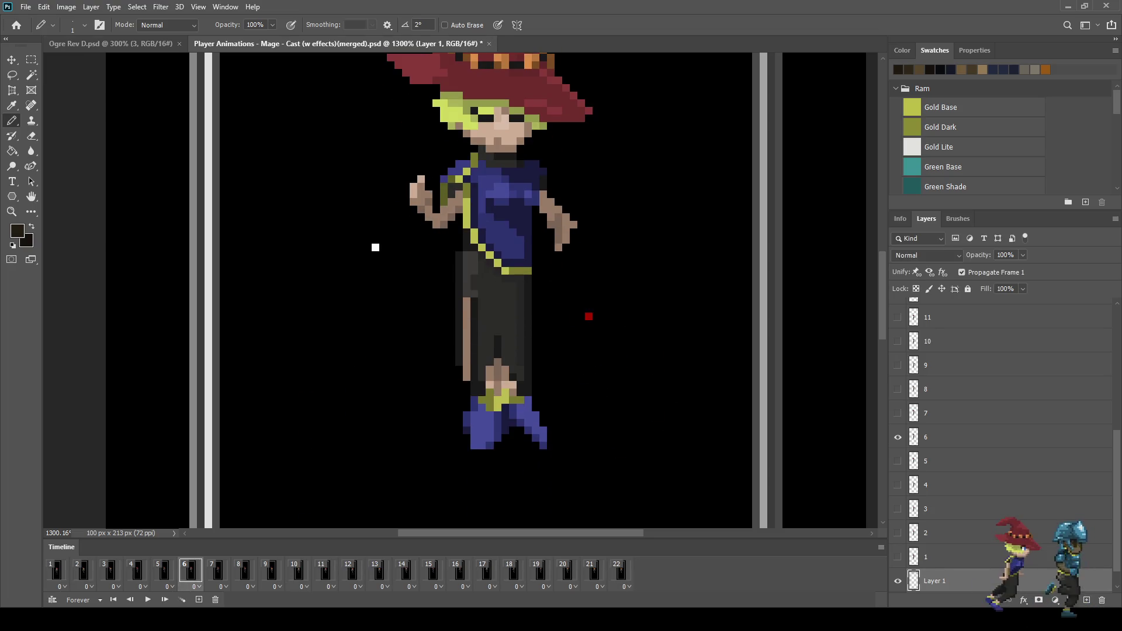
key("ctrl+w")
scroll(731, 237, "up", 3)
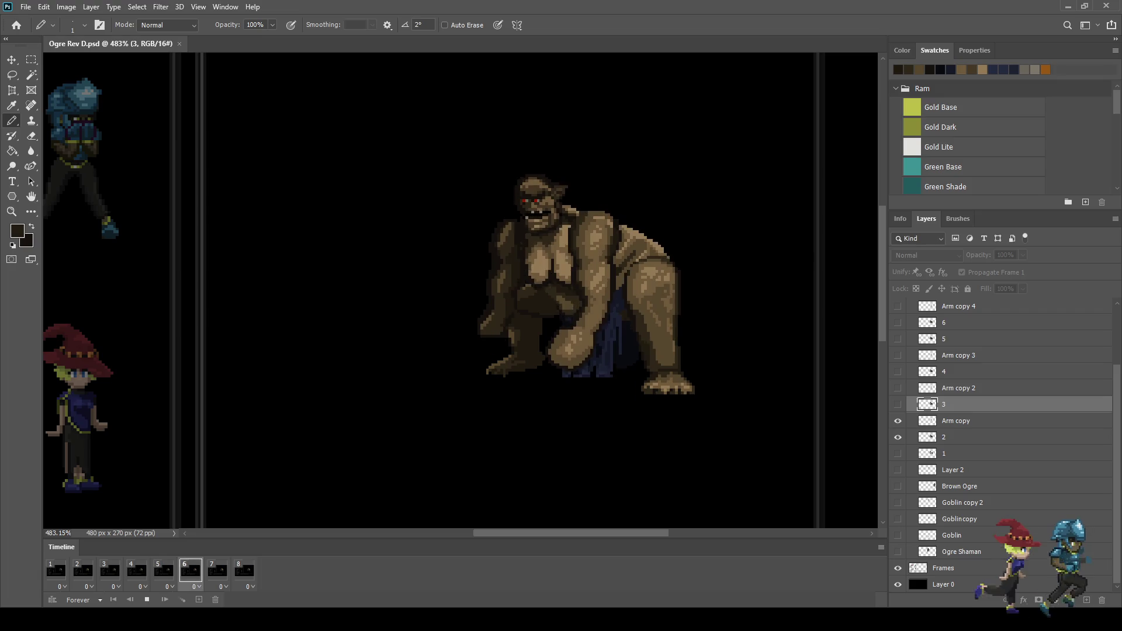
Stop the ogre animation and step forward through its frames
key("space")
scroll(650, 255, "up", 5)
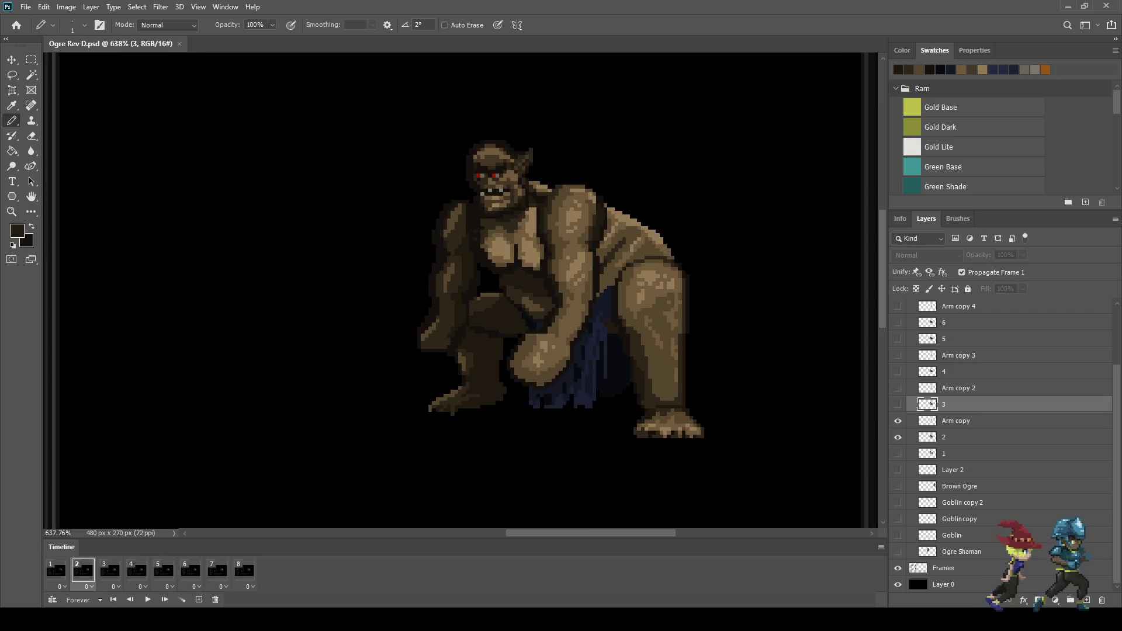
key("Right")
key("Right")
key("Right")
key("Right")
key("Right")
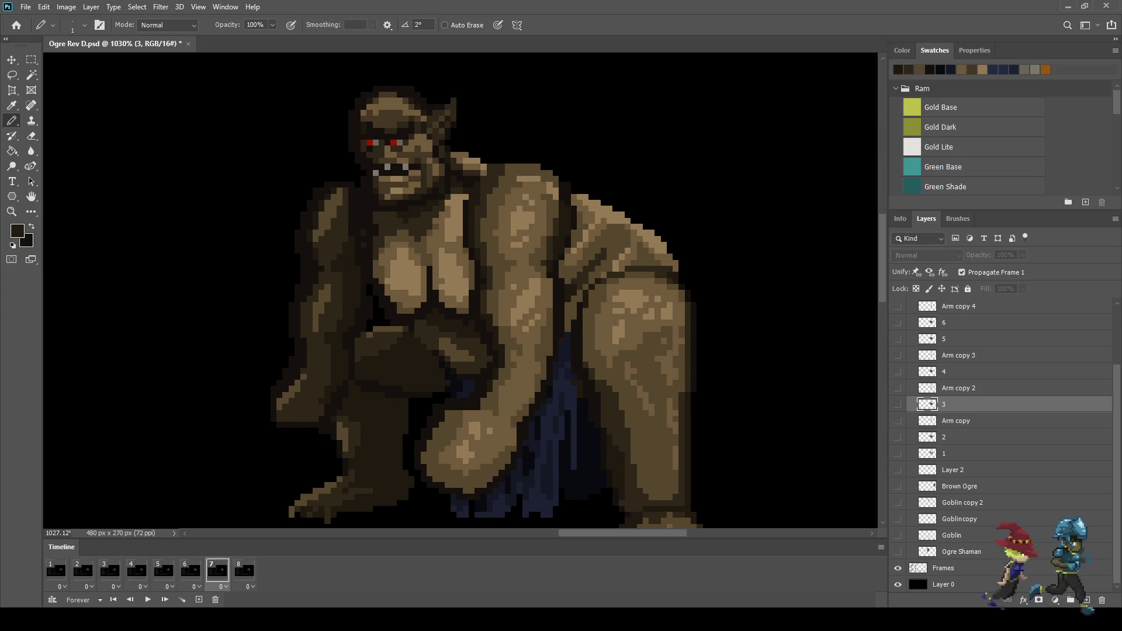
key("Right")
key("Right")
key("Right")
key("Right")
key("Right")
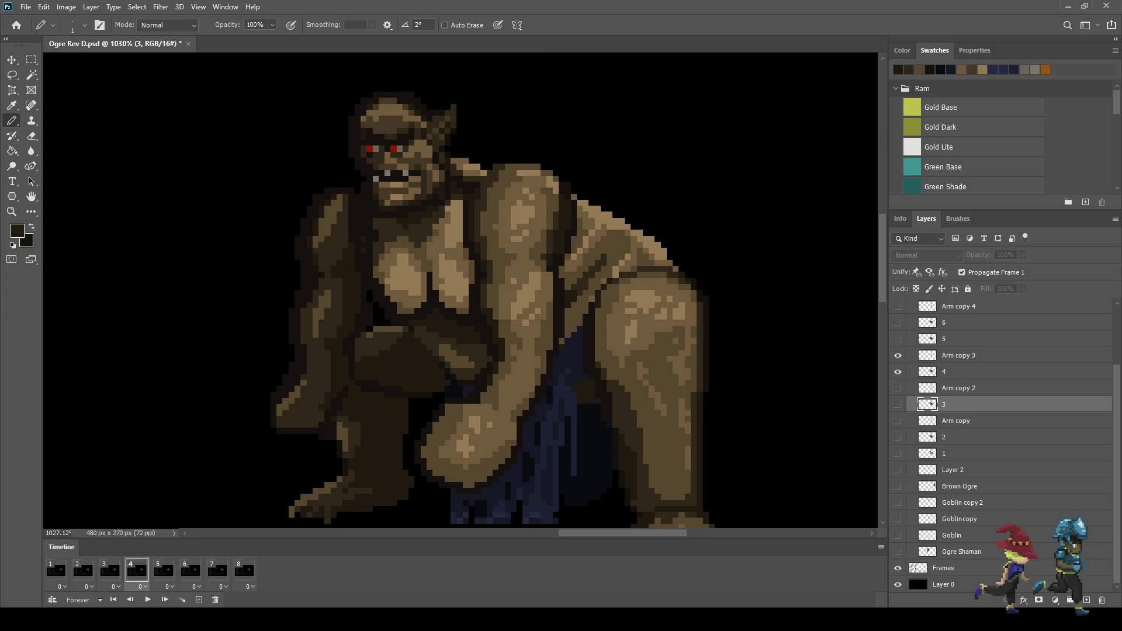
key("Right")
key("Right")
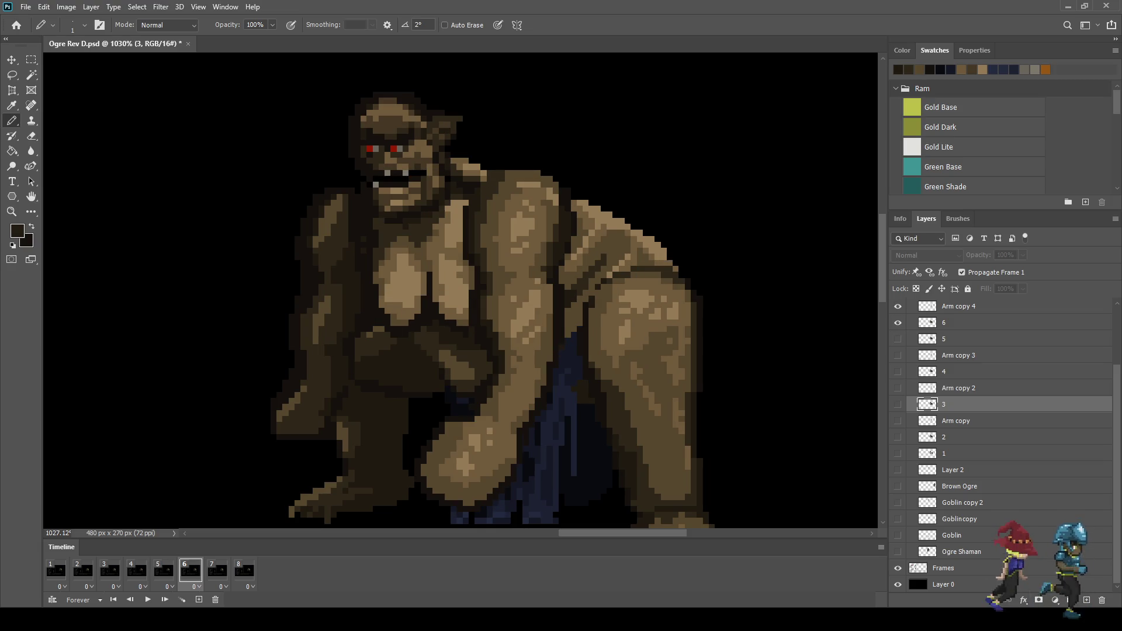
Make frame 6's layer active, take the Lasso and zoom into the shoulder
left_click(994, 323)
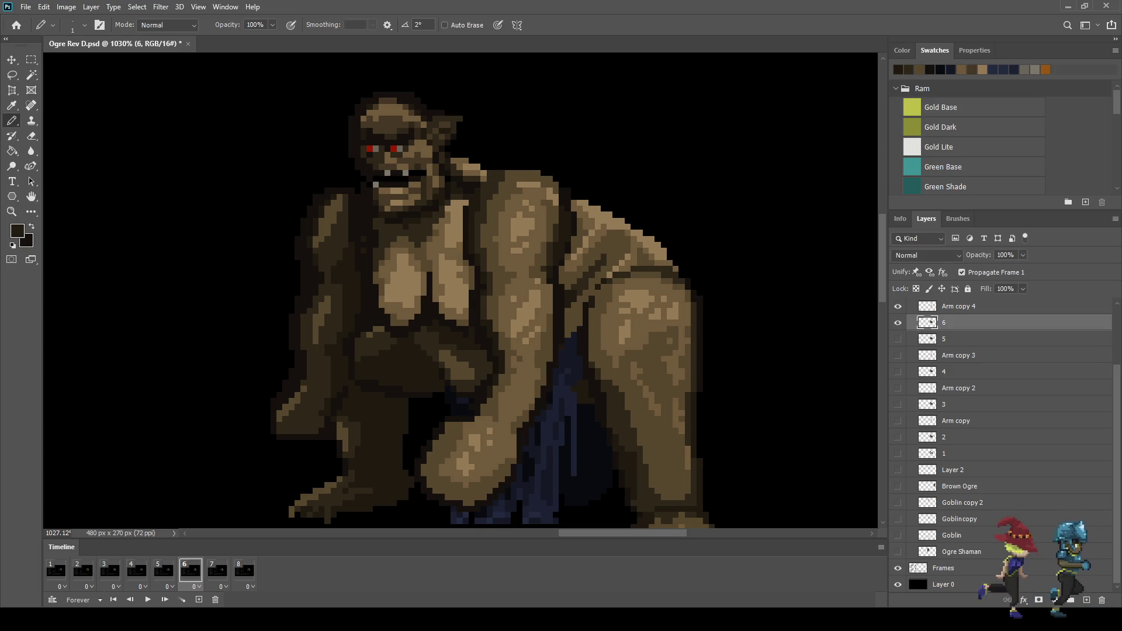
key("l")
scroll(503, 225, "up", 6)
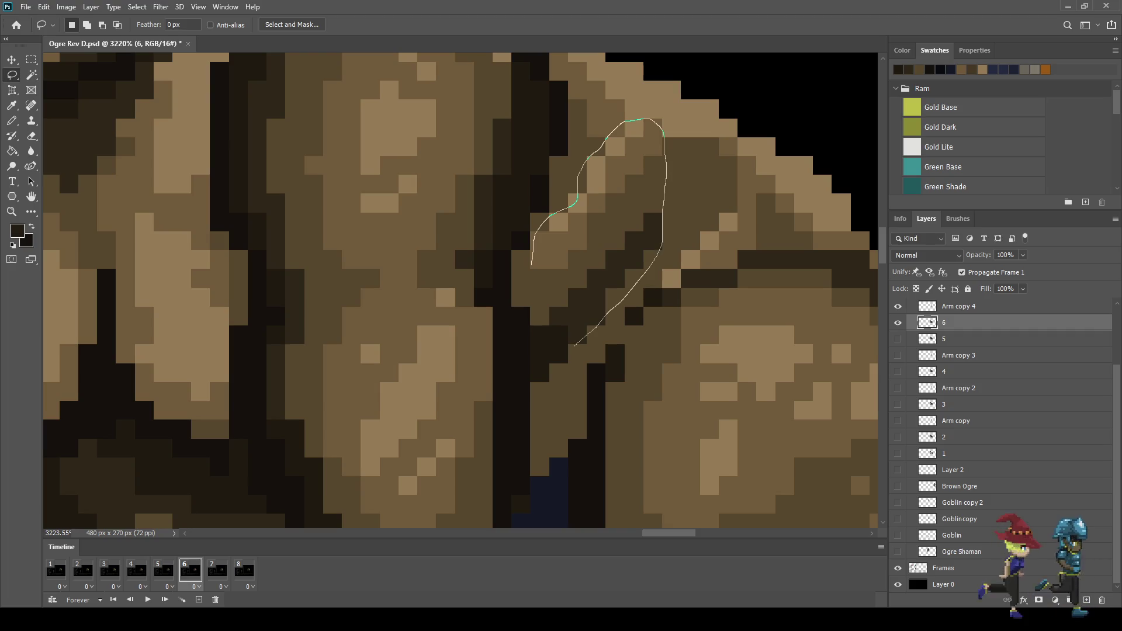
Lasso a patch of arm near the shoulder and stretch it to 110% height
left_click_drag(661, 129, 658, 122)
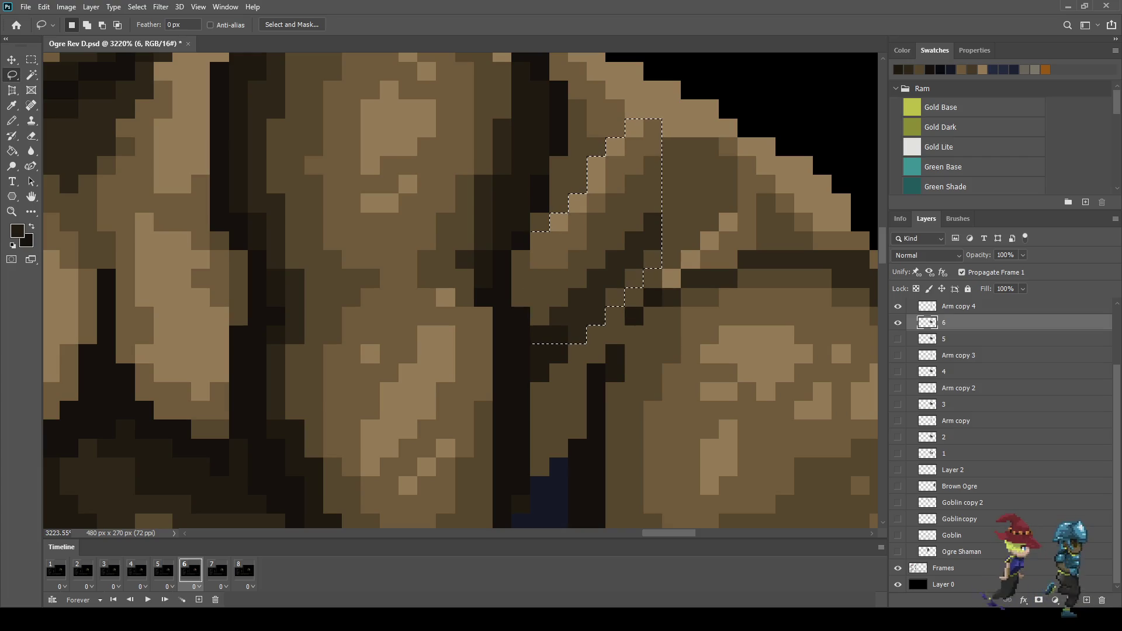
key("ctrl+t")
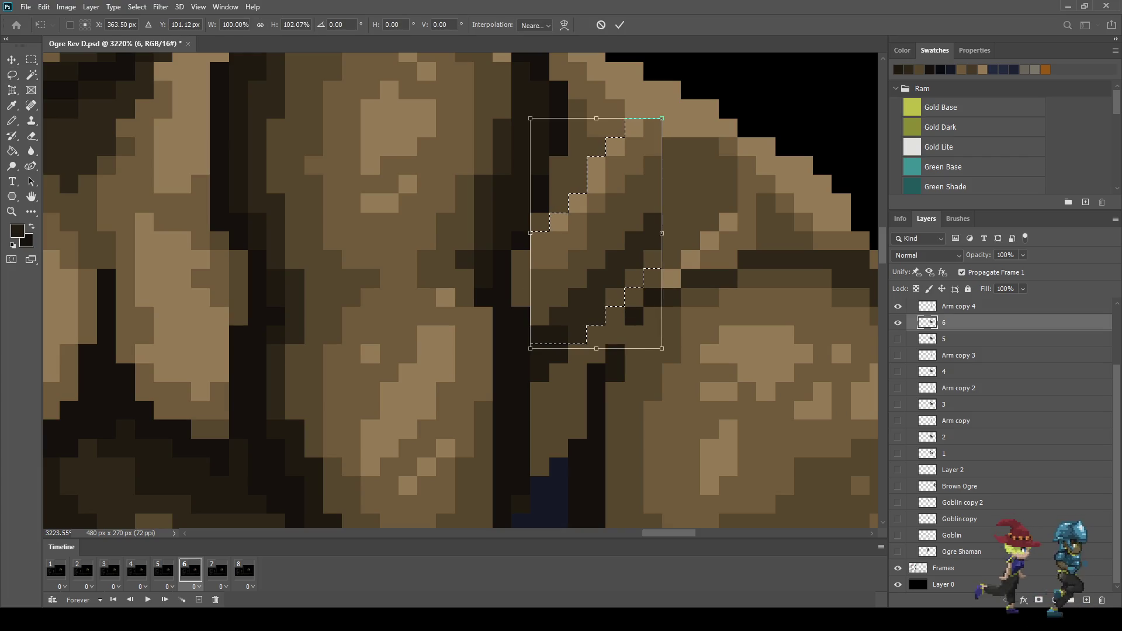
left_click_drag(596, 344, 596, 367)
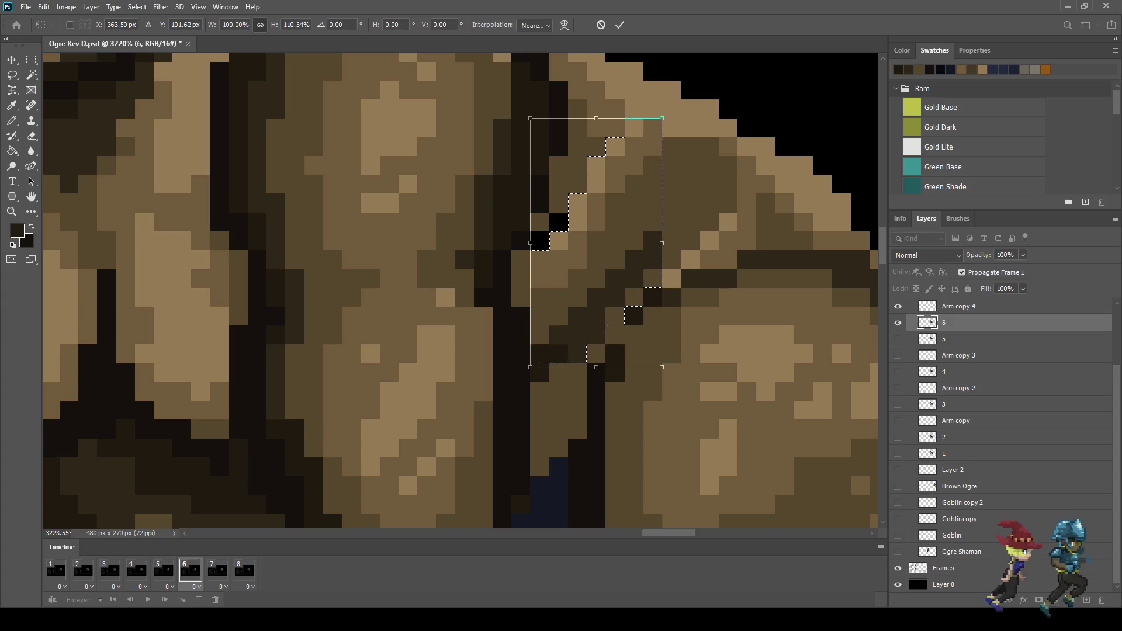
key("Return")
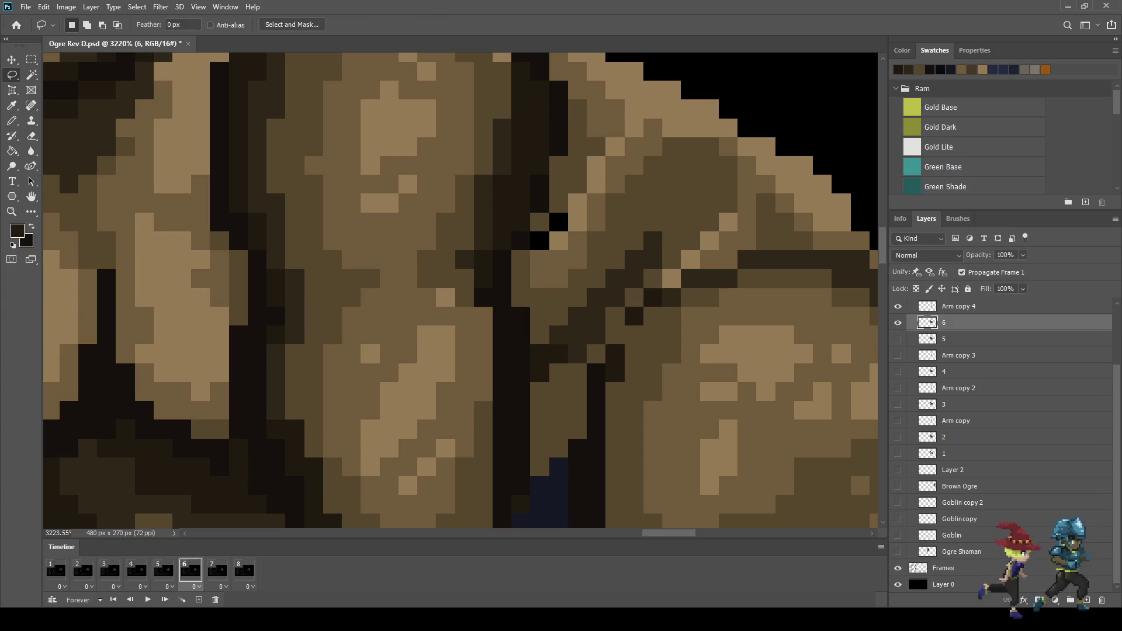
Switch to the Eyedropper, then the Pencil, zoom out and play the animation
key("i")
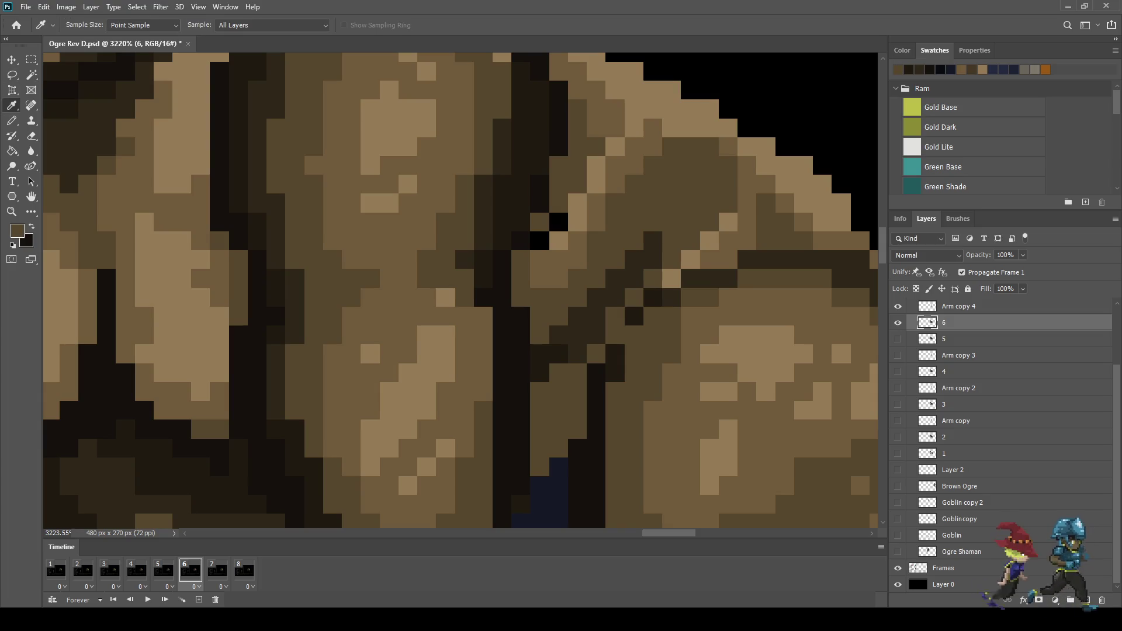
key("b")
scroll(460, 291, "down", 10)
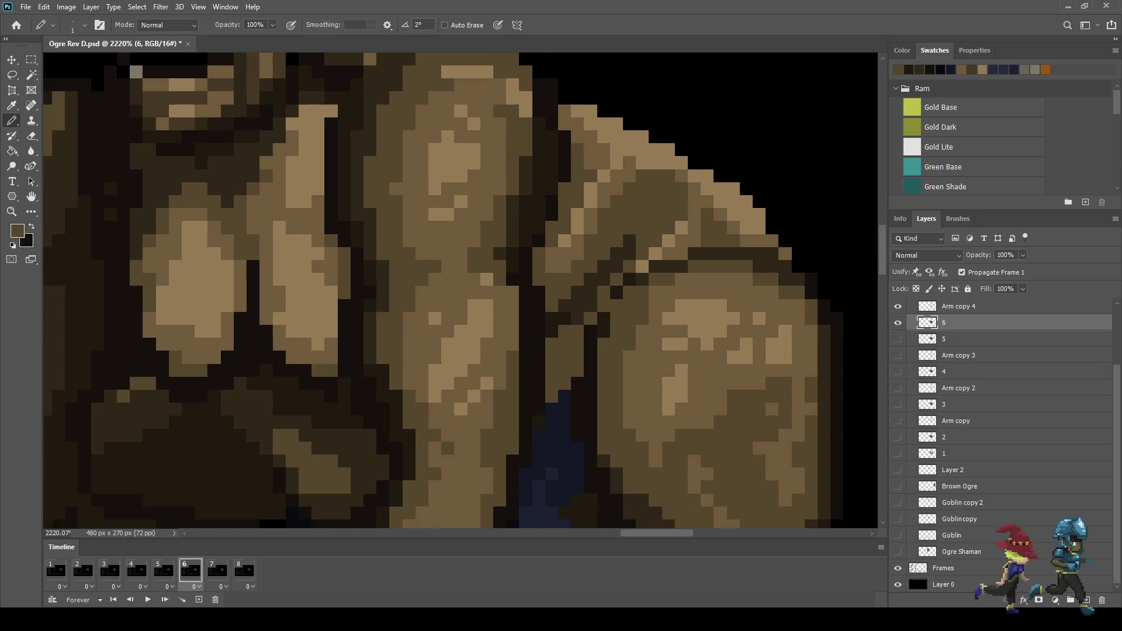
key("space")
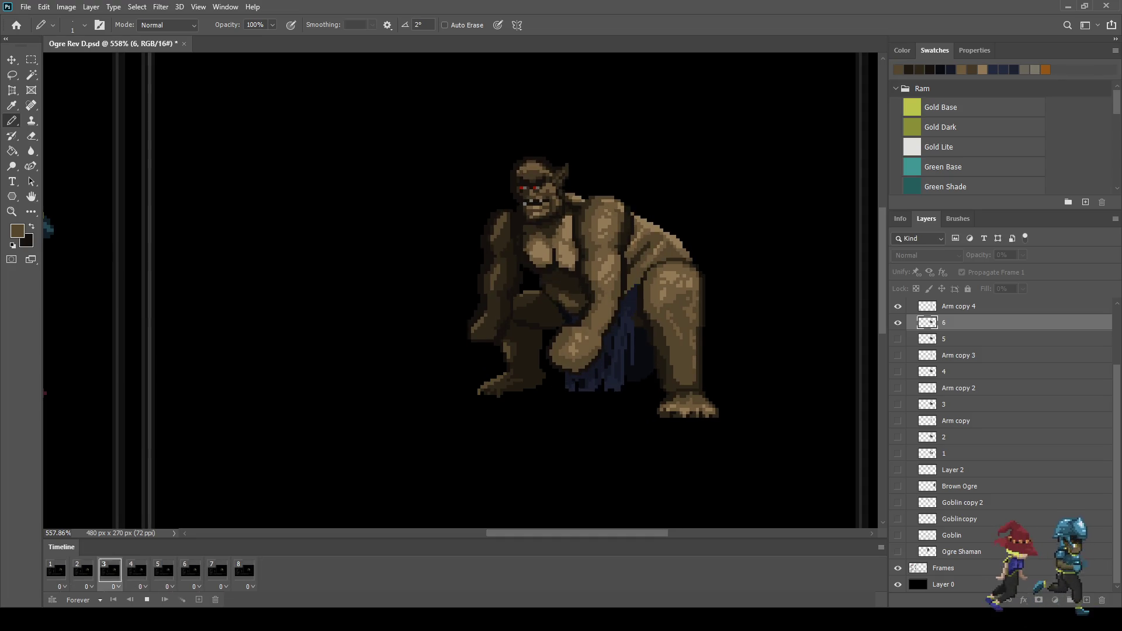
Watch the ogre loop zoomed out in the mockup, then stop it on frame 5
scroll(725, 386, "down", 1)
scroll(760, 319, "down", 2)
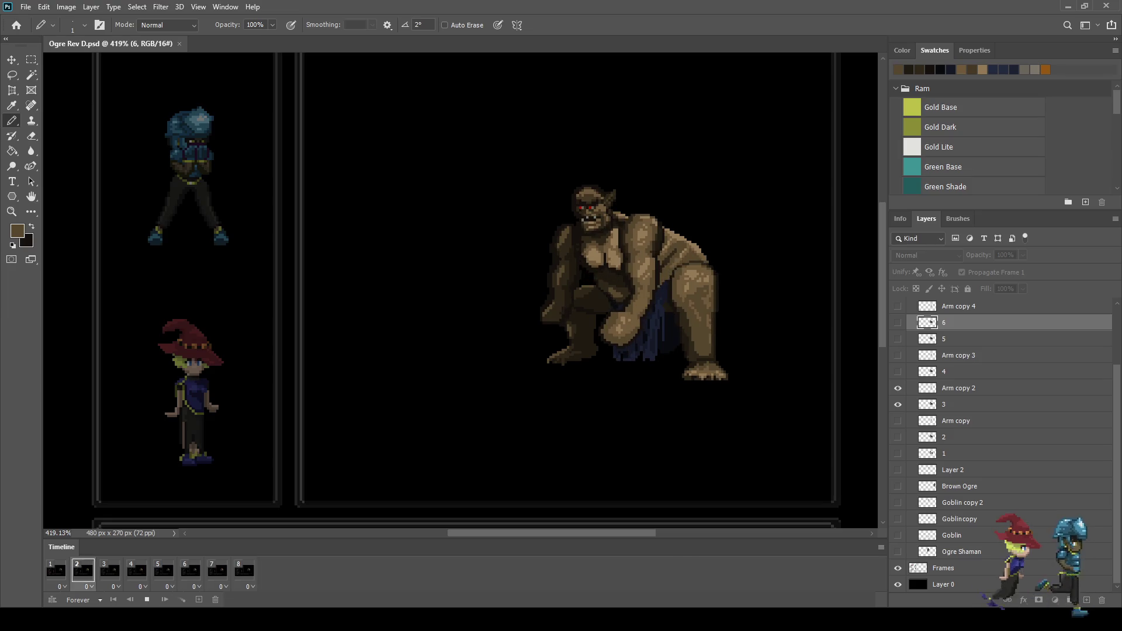
scroll(736, 263, "up", 5)
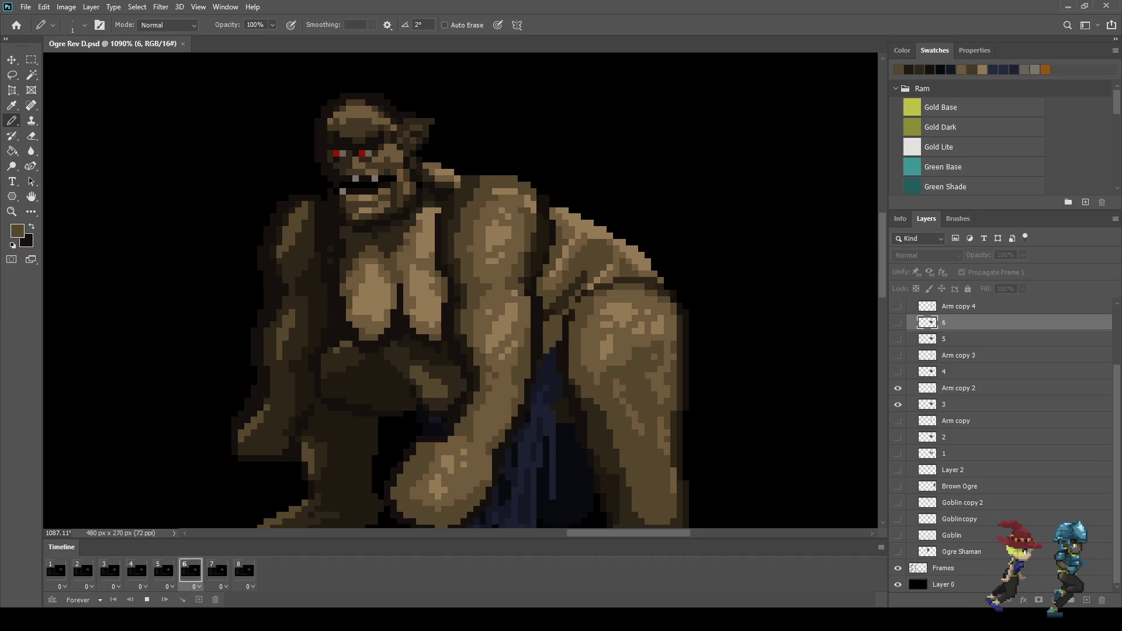
key("space")
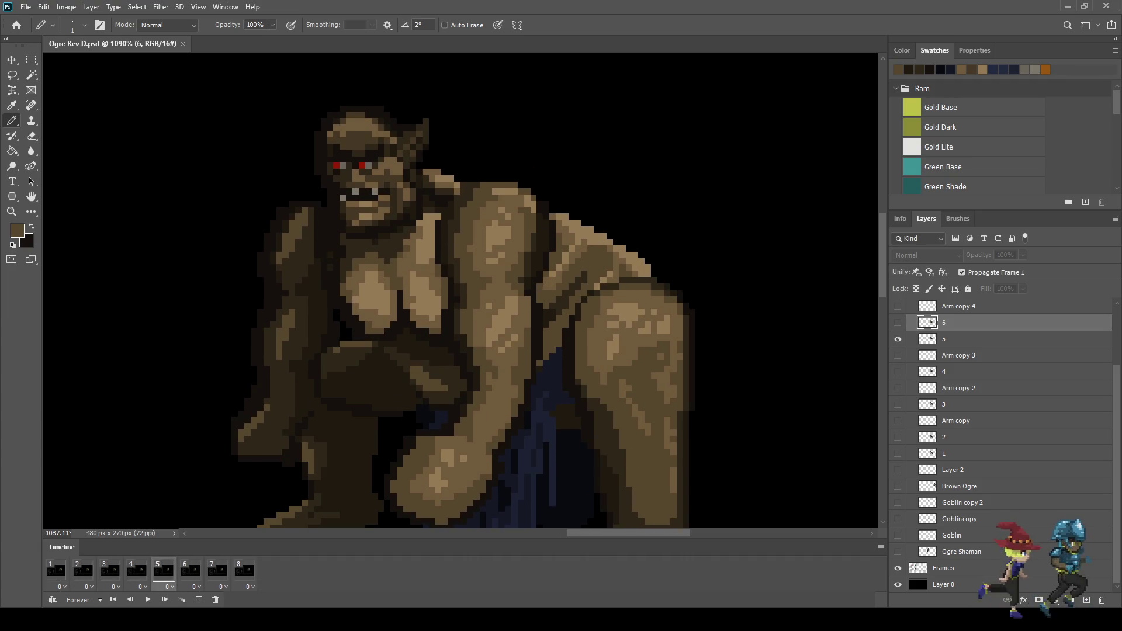
Return to frame 1 and step forward toward frame 6 with the Eraser ready
left_click(56, 571)
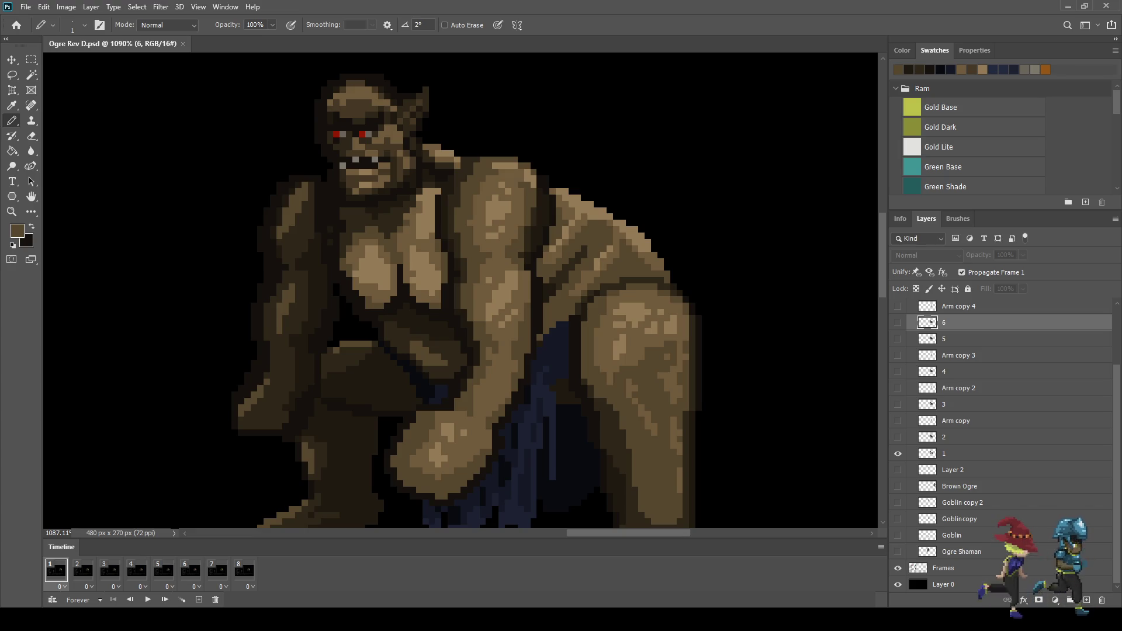
key("Right")
key("Right")
key("Right")
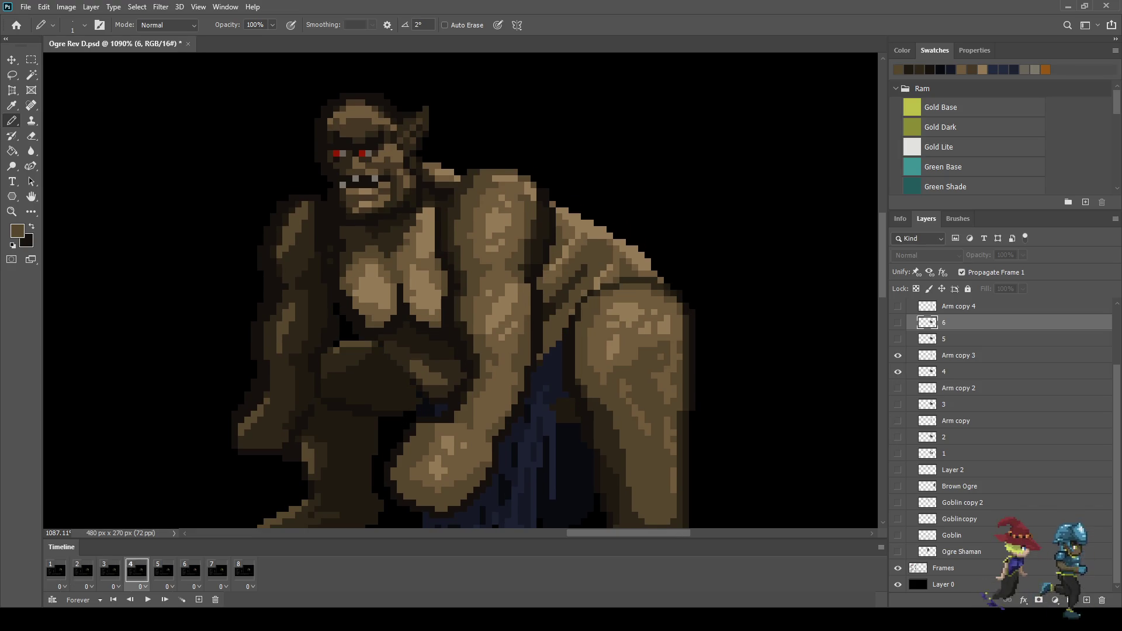
key("Right")
key("Right")
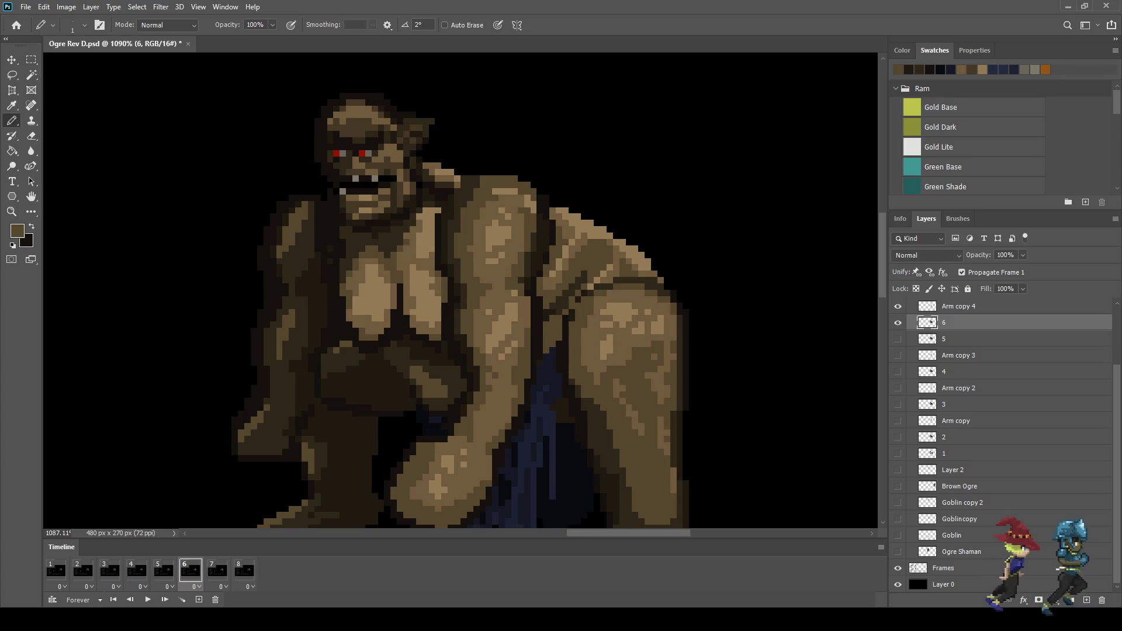
key("e")
scroll(648, 227, "up", 3)
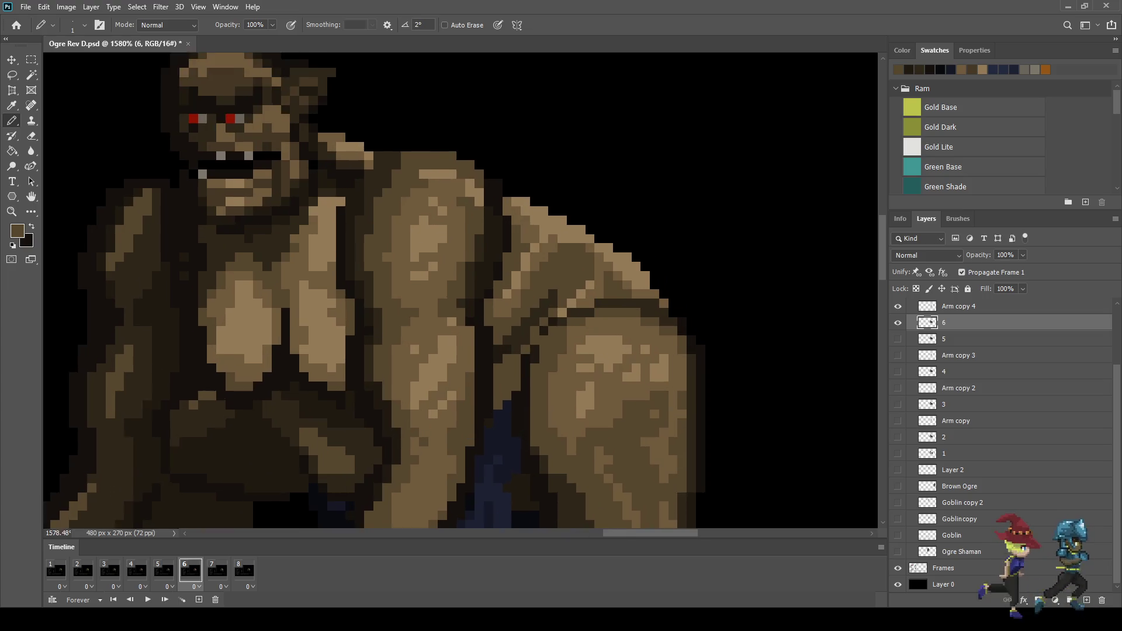
Advance to frame 7 and make layer 7 active, zoomed in on the ogre
scroll(648, 227, "up", 3)
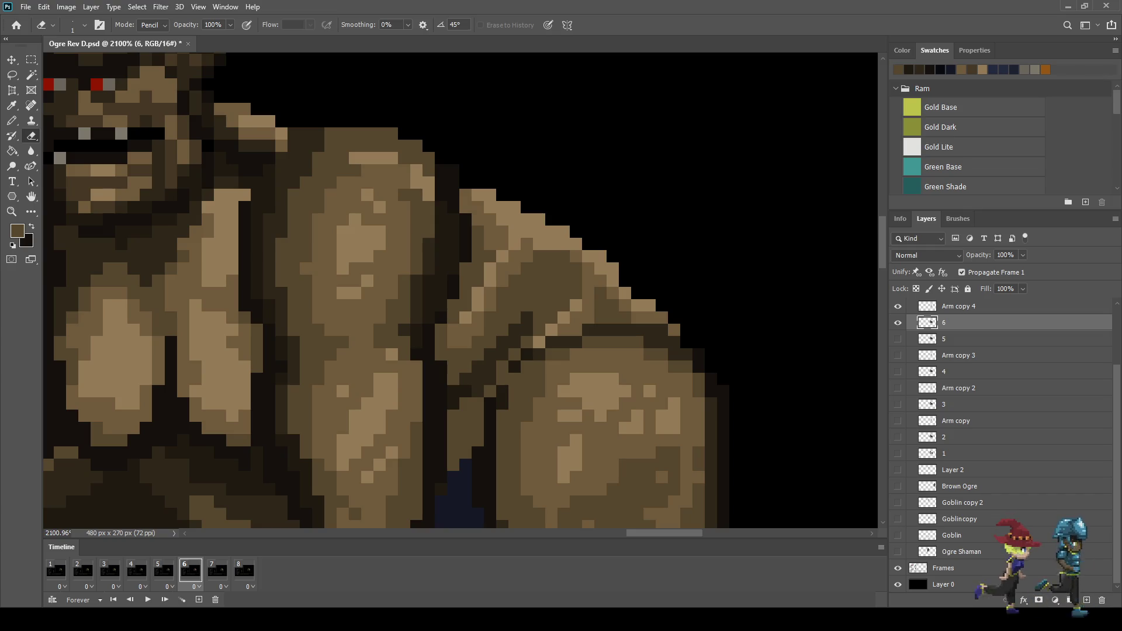
key("Right")
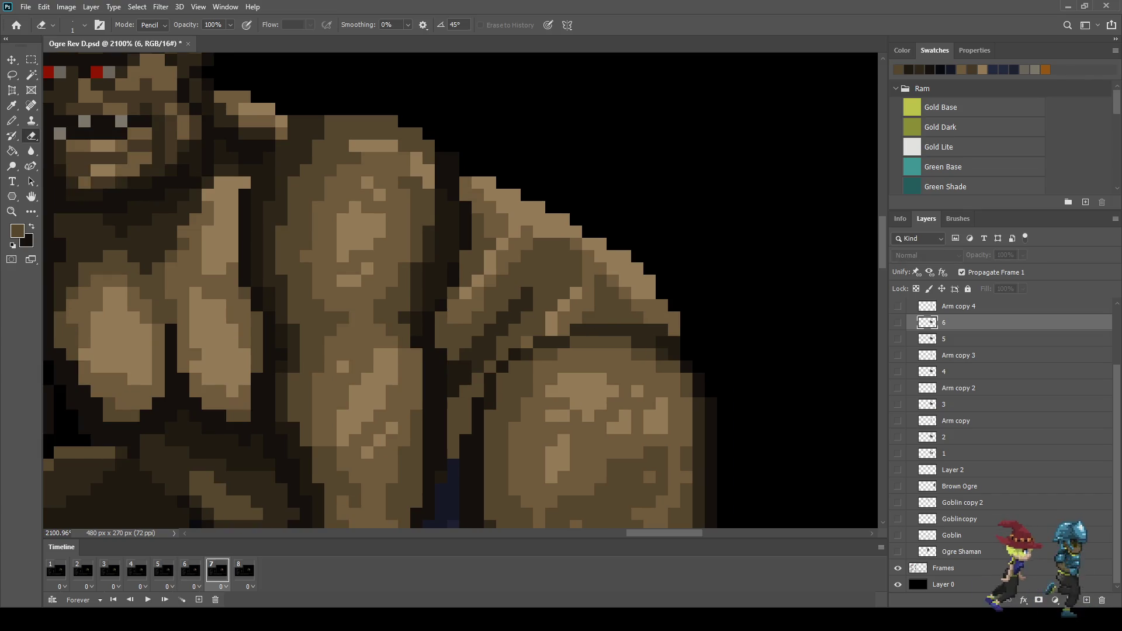
scroll(1003, 444, "up", 3)
scroll(1003, 444, "up", 1)
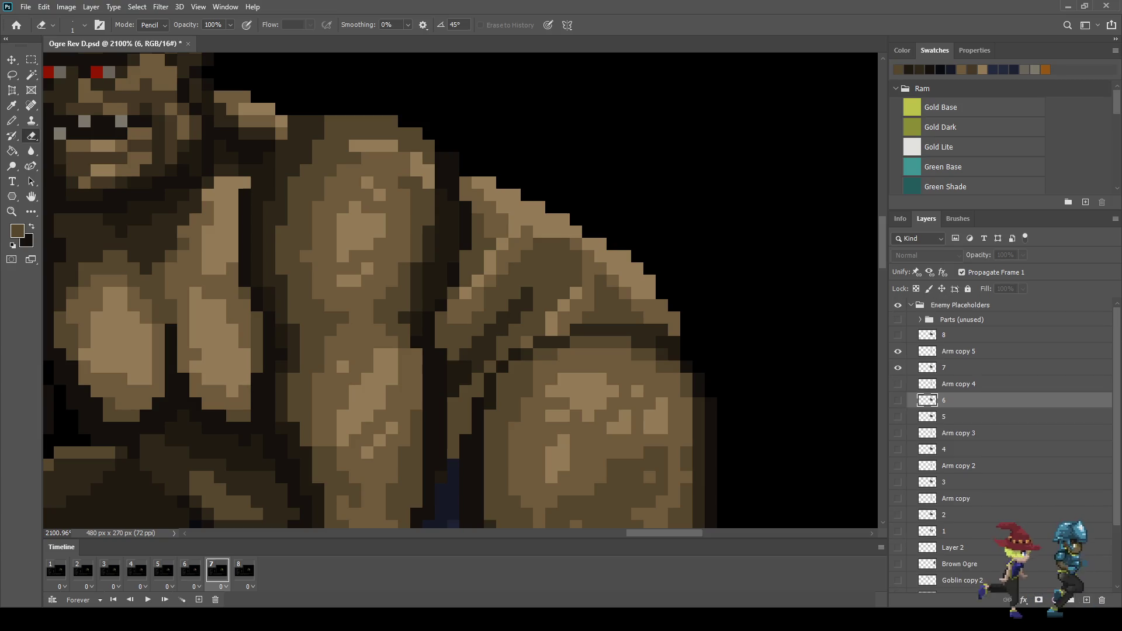
left_click(959, 367)
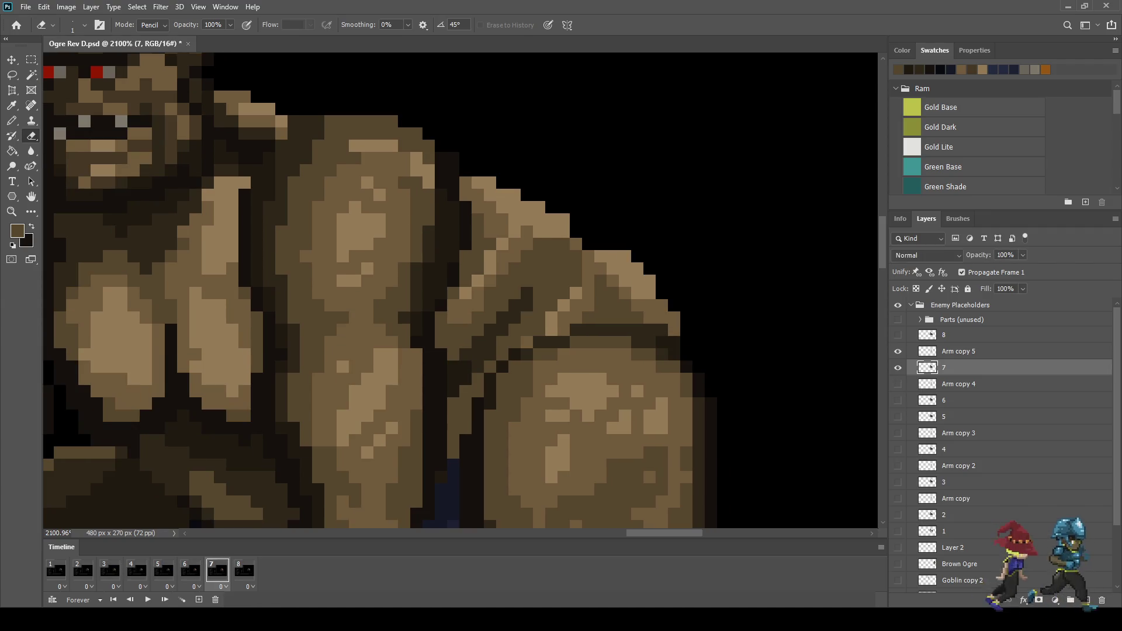
Check frame 8 with layer 8 active, then layer 1 and frame 1
left_click(244, 570)
left_click(959, 334)
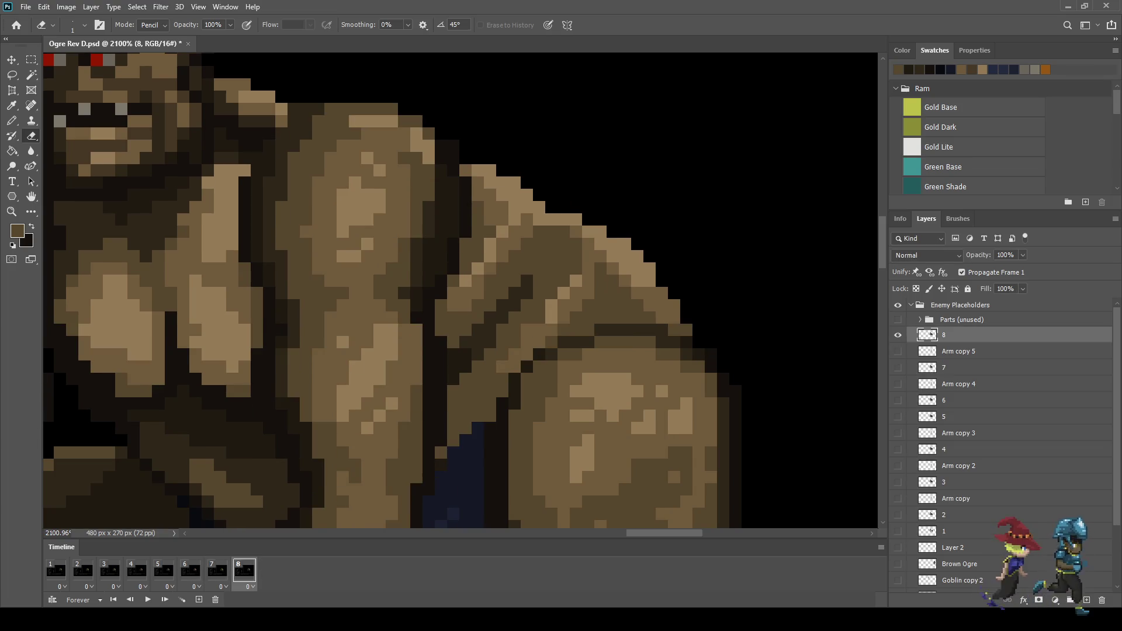
scroll(1003, 444, "down", 3)
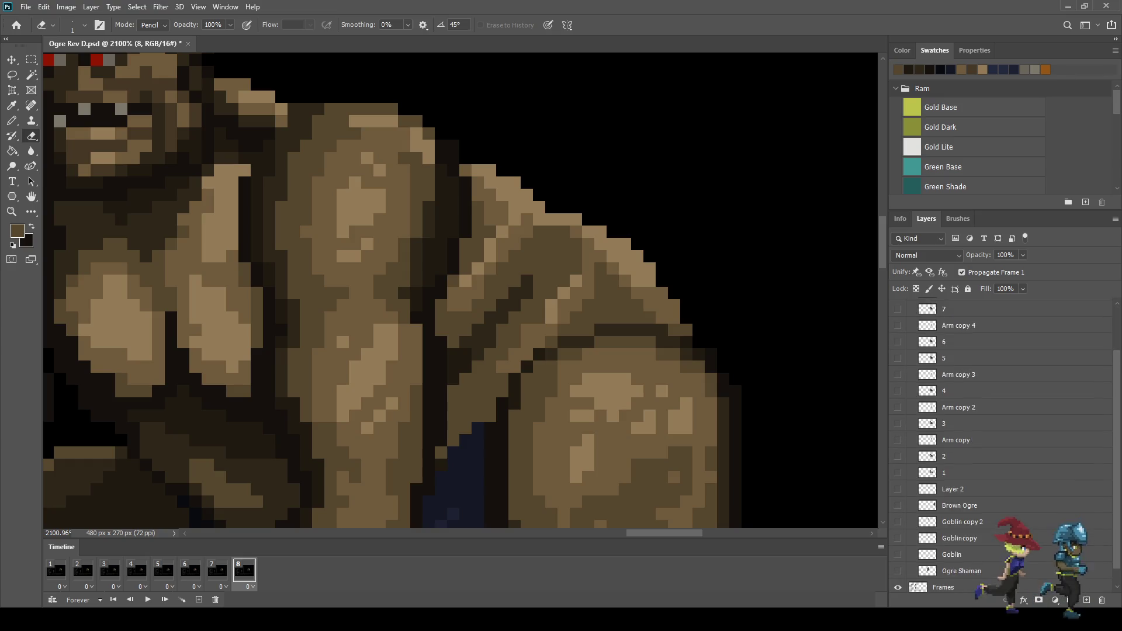
left_click(958, 454)
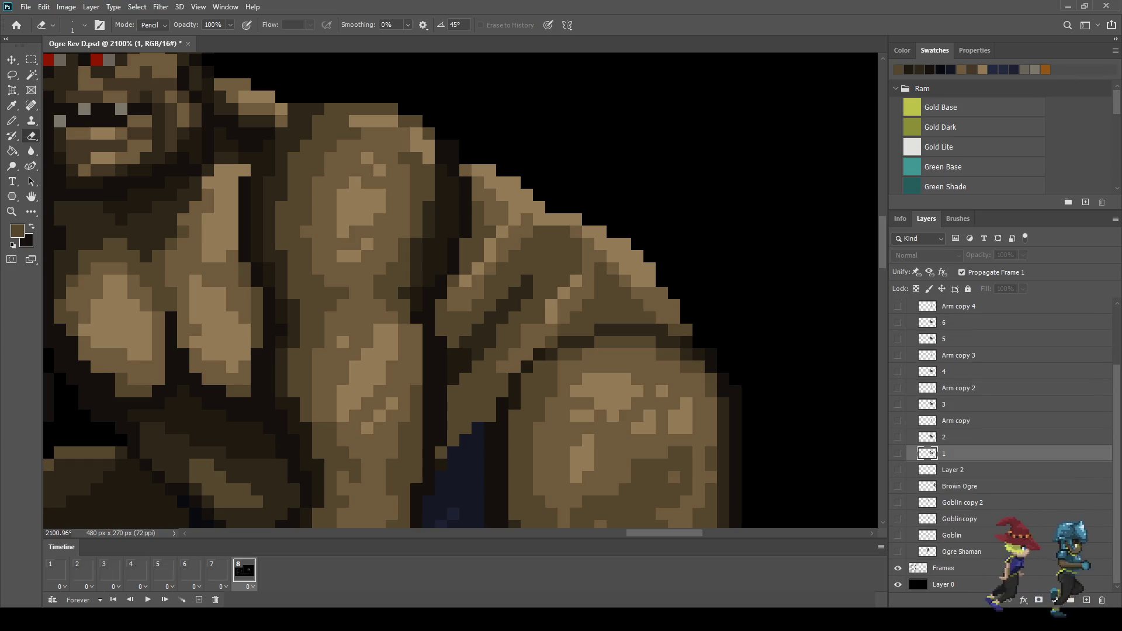
left_click(217, 571)
left_click(245, 570)
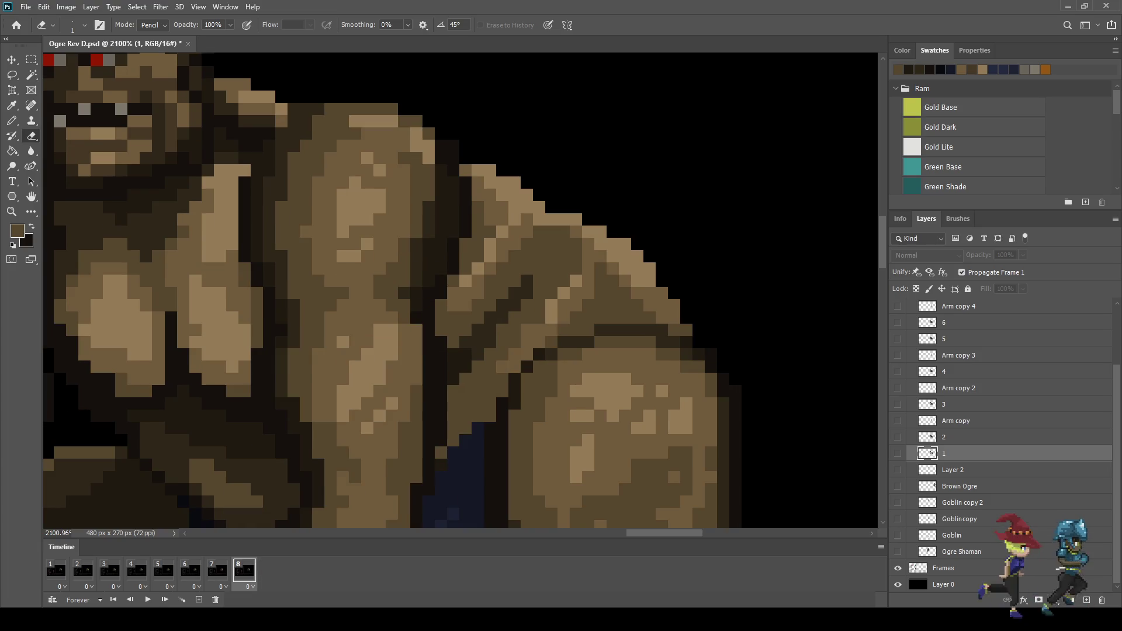
left_click(56, 570)
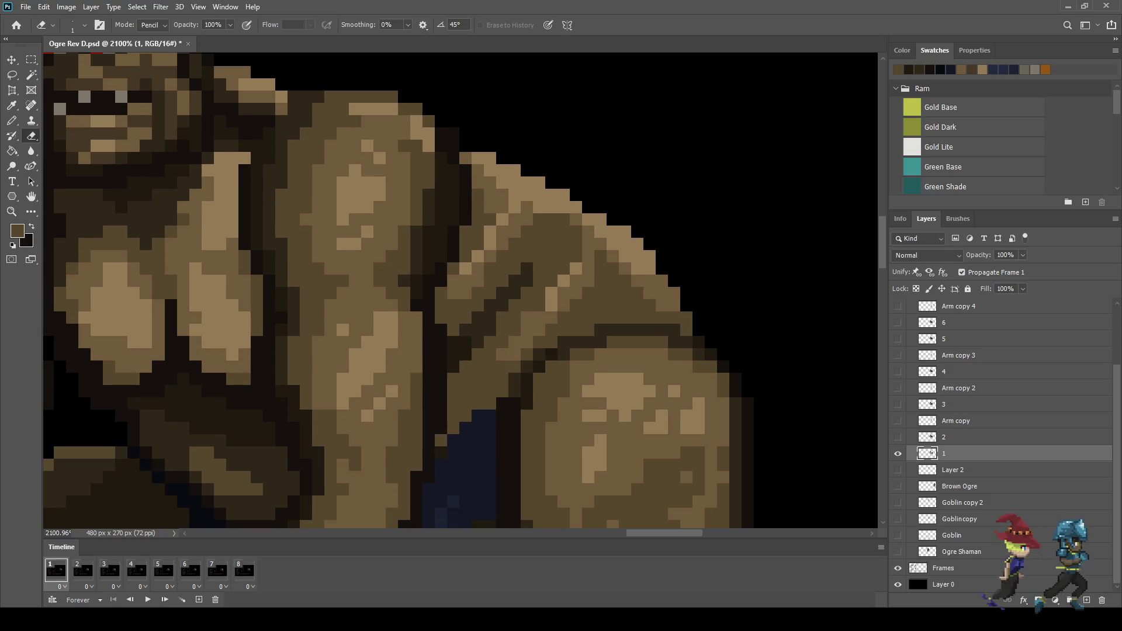
Step to frame 2, zoom out and play the full eight-frame loop
scroll(460, 291, "down", 5)
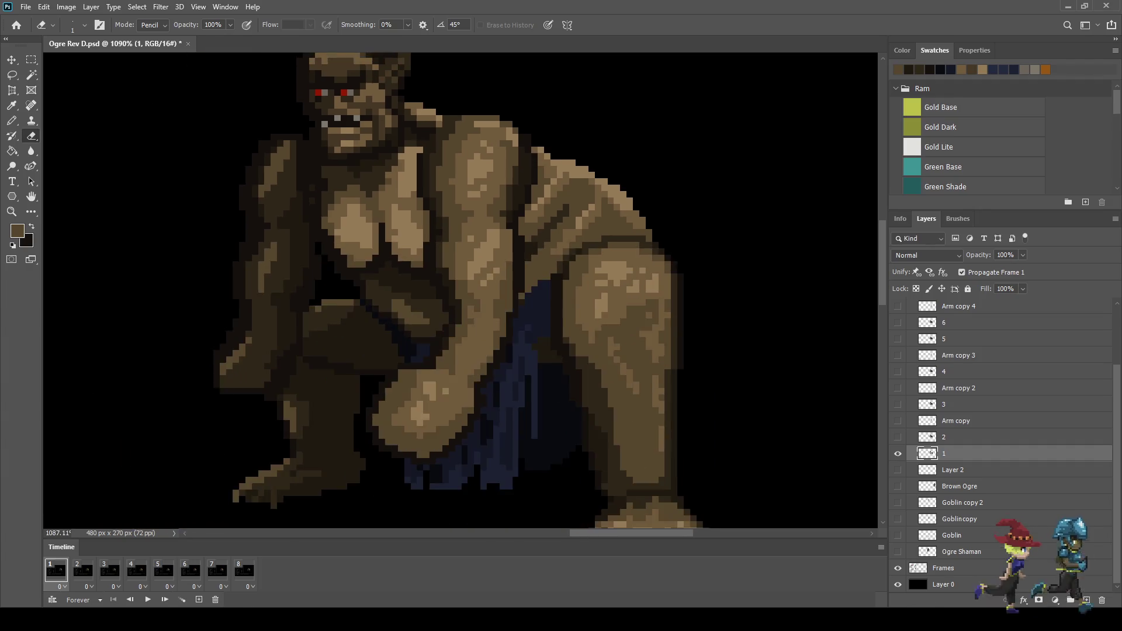
left_click(83, 570)
scroll(725, 182, "down", 1)
key("space")
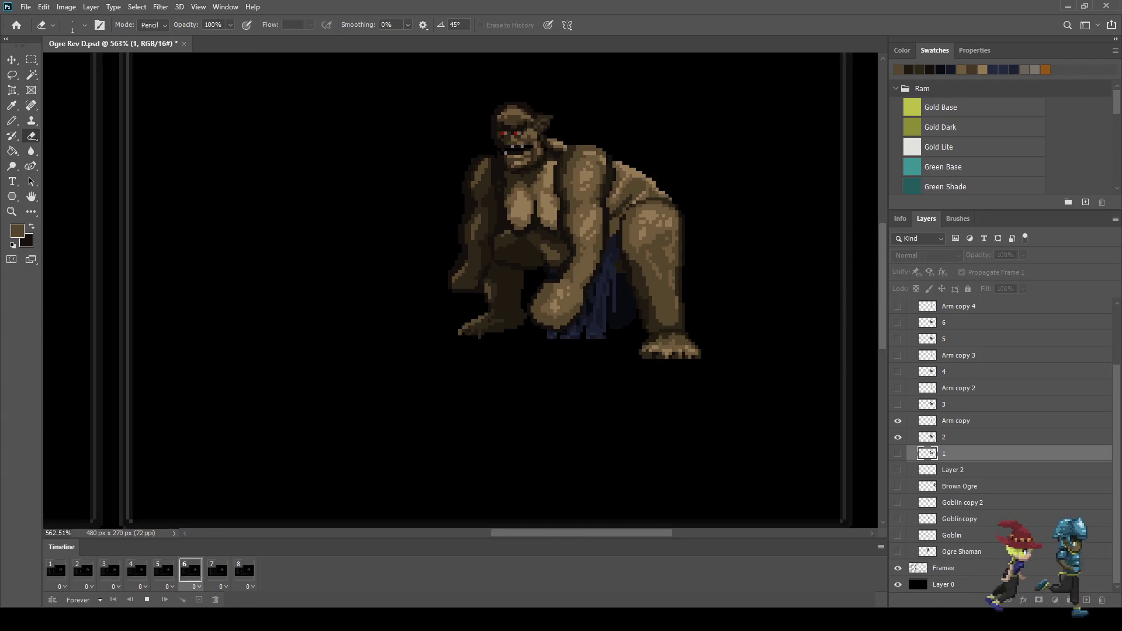
Zoom out to watch the ogre loop beside the two hero sprites in the battle scene
scroll(773, 240, "down", 1)
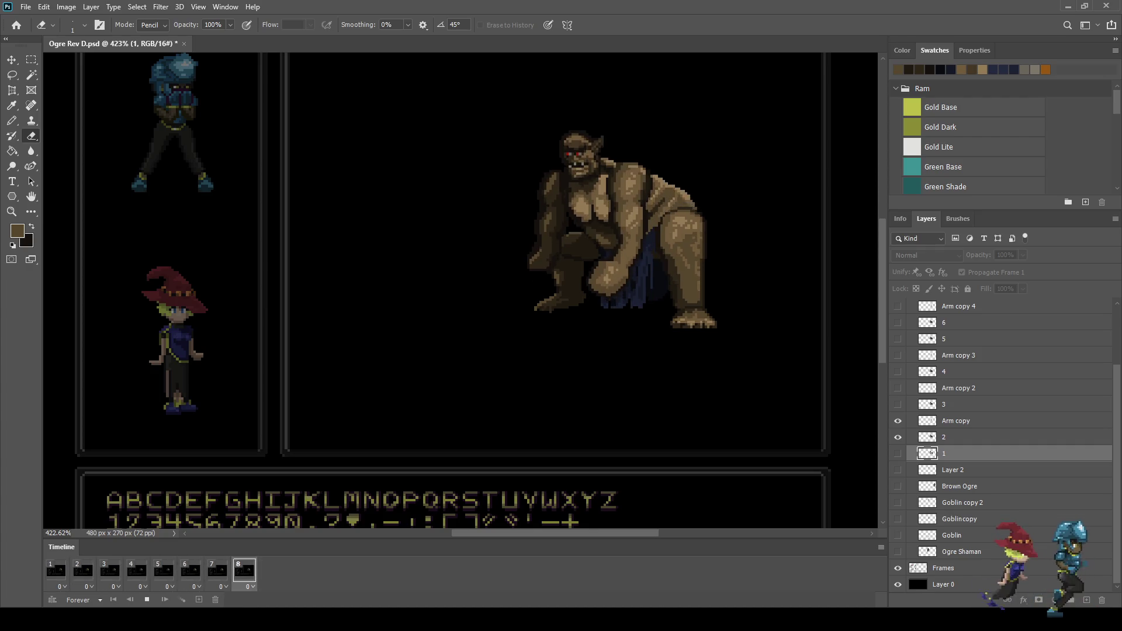
scroll(751, 216, "down", 1)
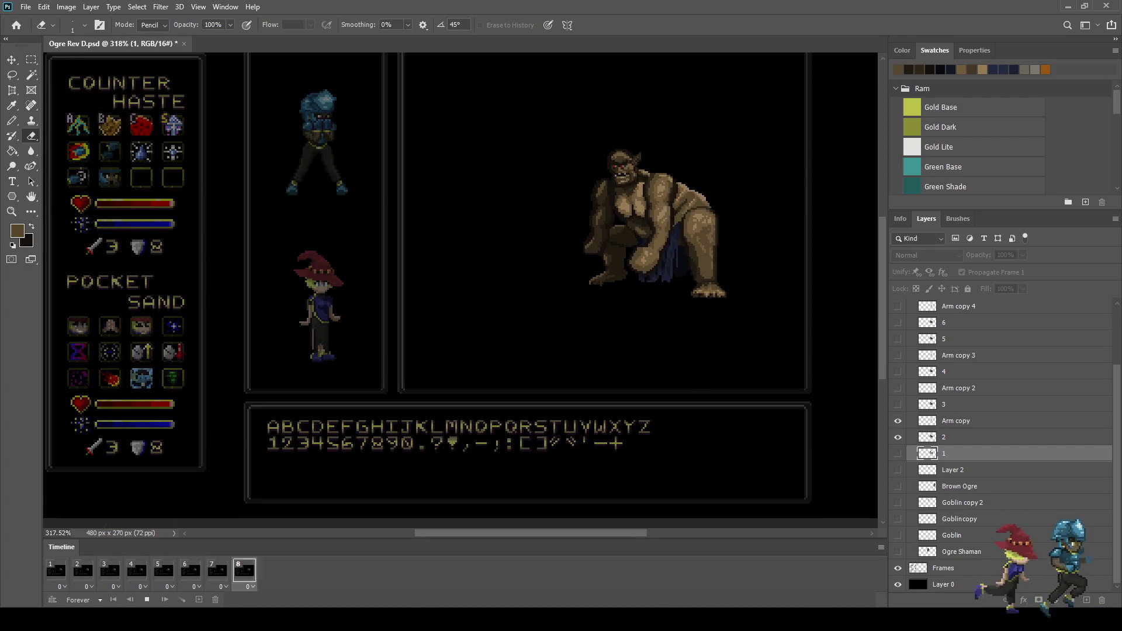
scroll(754, 152, "up", 1)
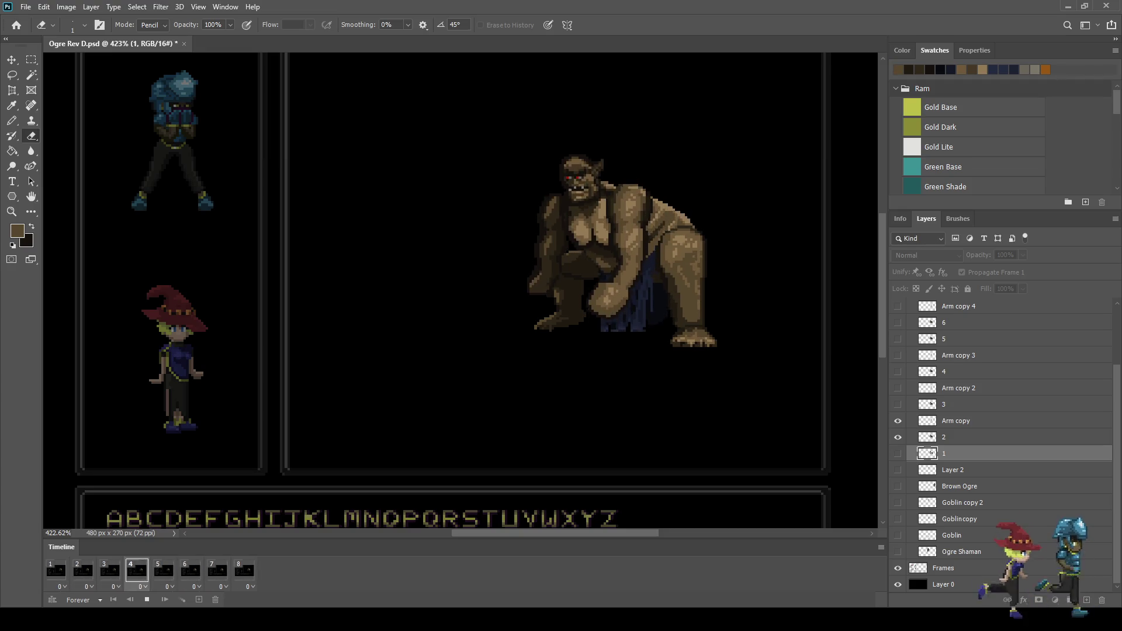
Stop playback on frame 7, fit the document to screen, then zoom back into the battle scene
left_click(218, 570)
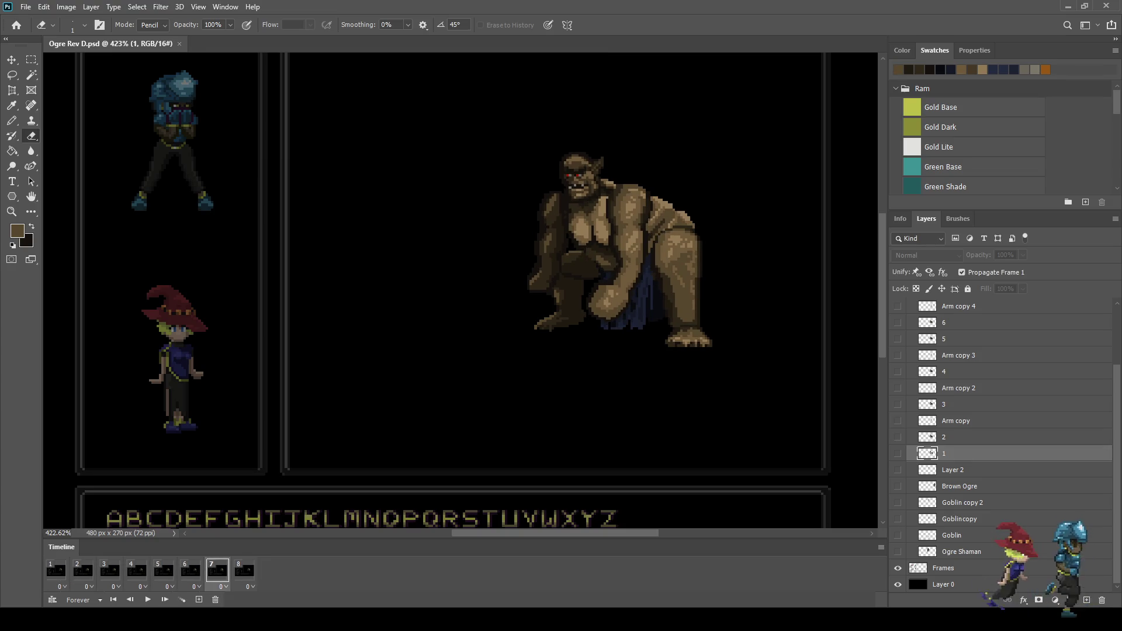
key("ctrl+1")
key("ctrl+plus")
key("ctrl+plus")
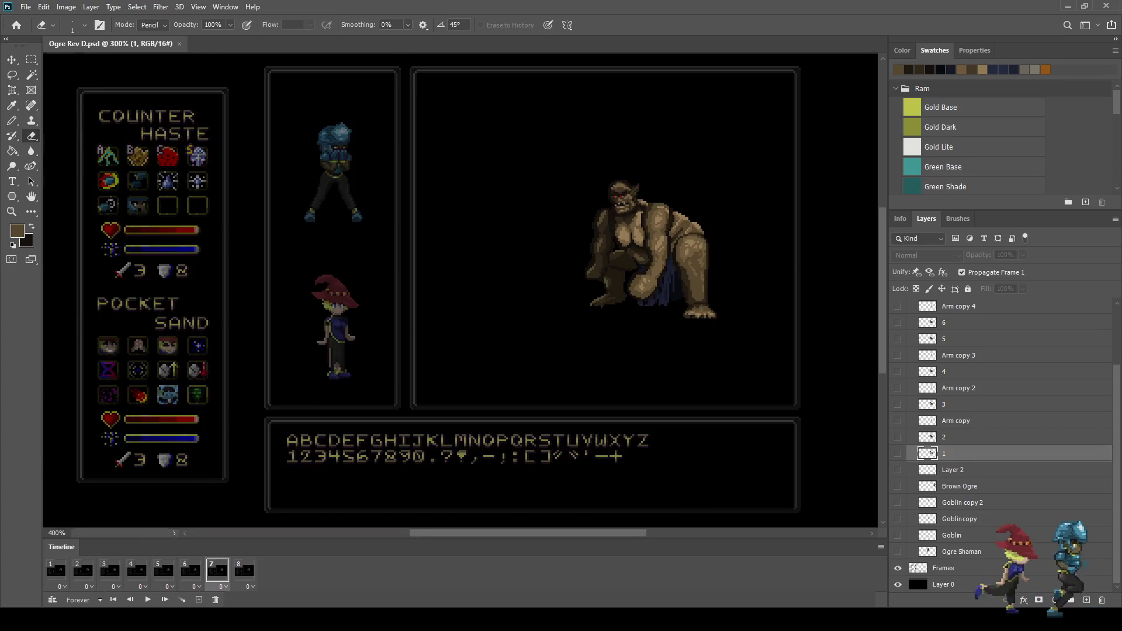
key("ctrl+plus")
scroll(460, 291, "up", 2)
scroll(460, 291, "right", 2)
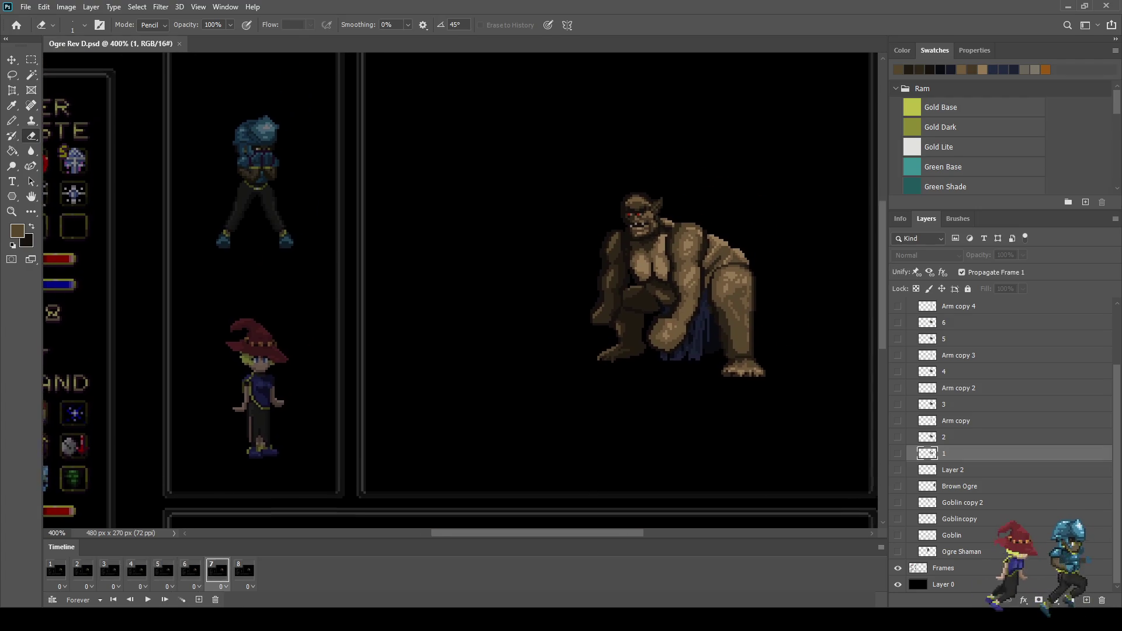
Replay and halt on frame 5, then make layer 5 active and zoom in
key("space")
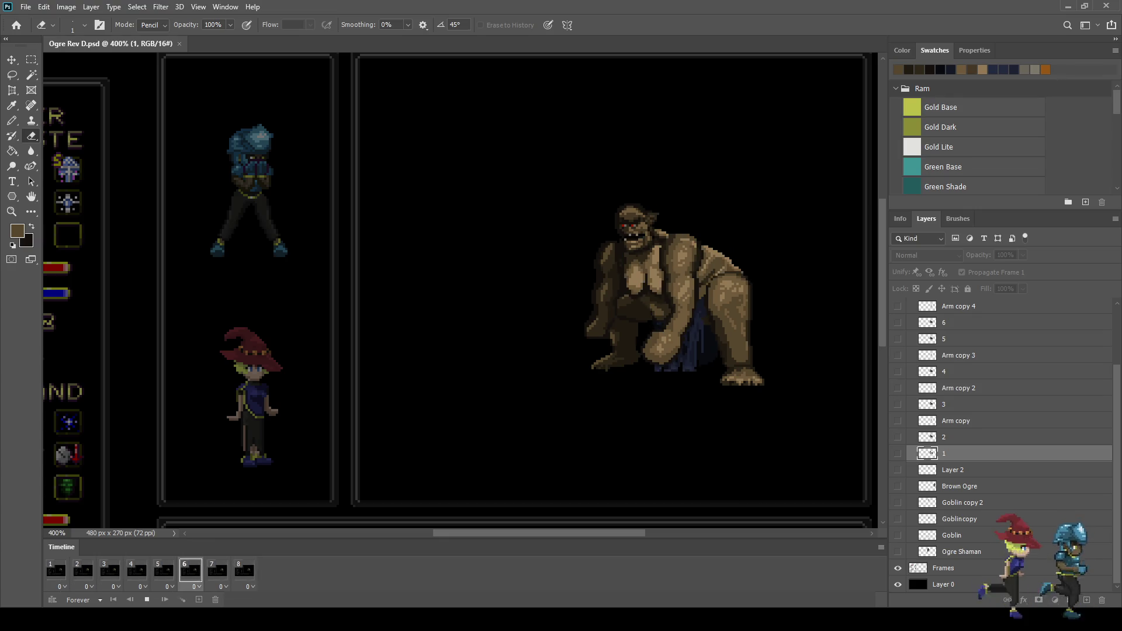
key("space")
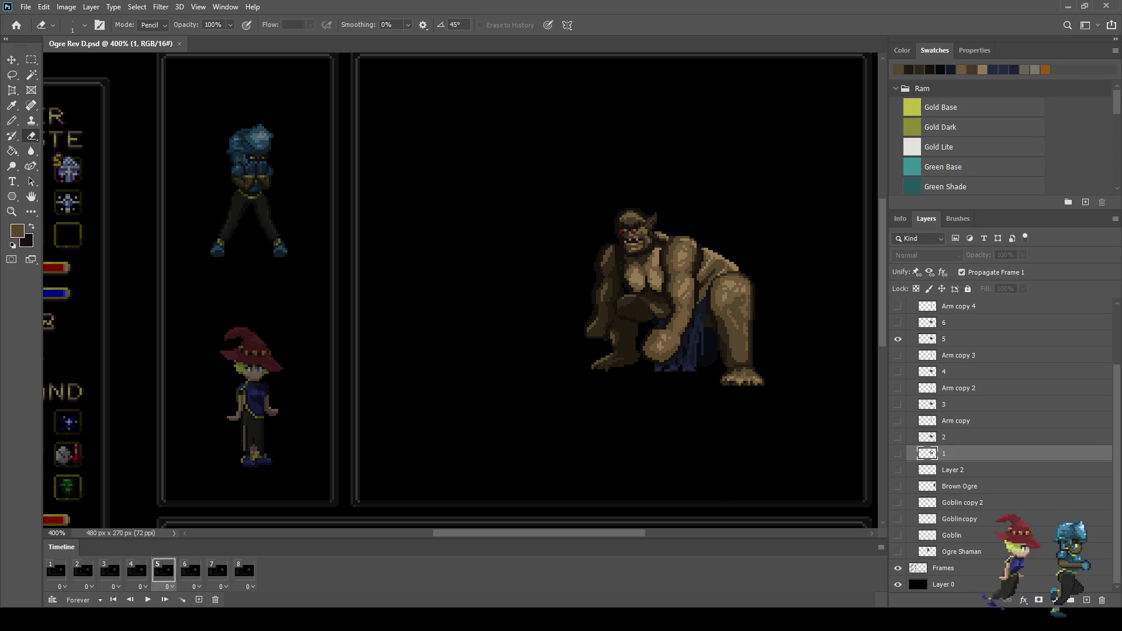
left_click(191, 571)
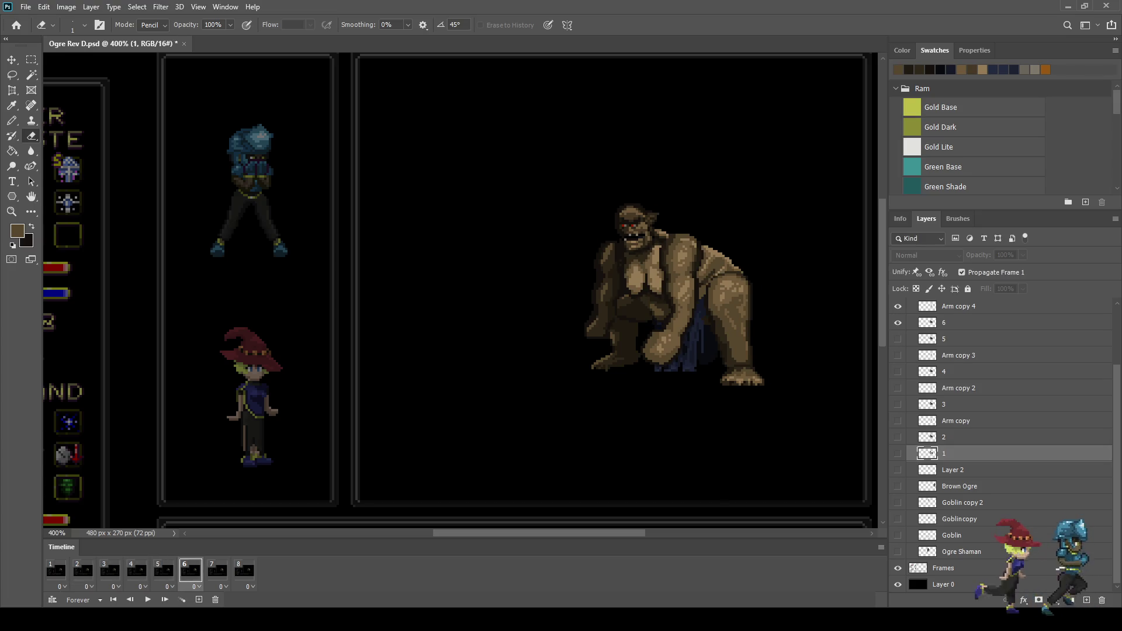
scroll(1003, 444, "up", 1)
left_click(164, 571)
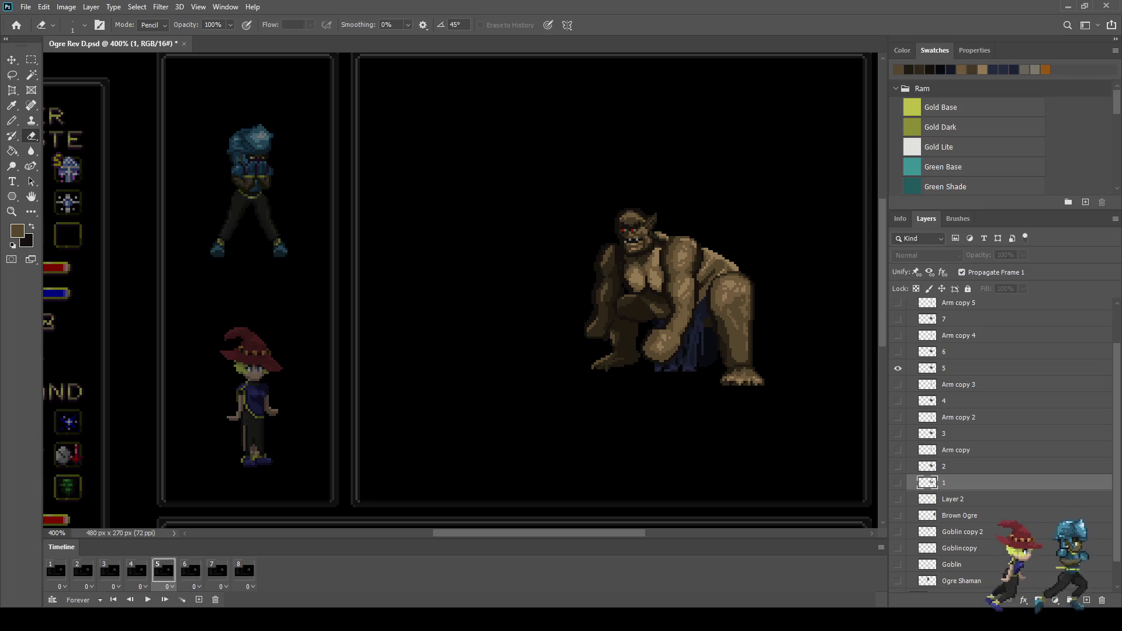
left_click(944, 369)
scroll(756, 256, "up", 5)
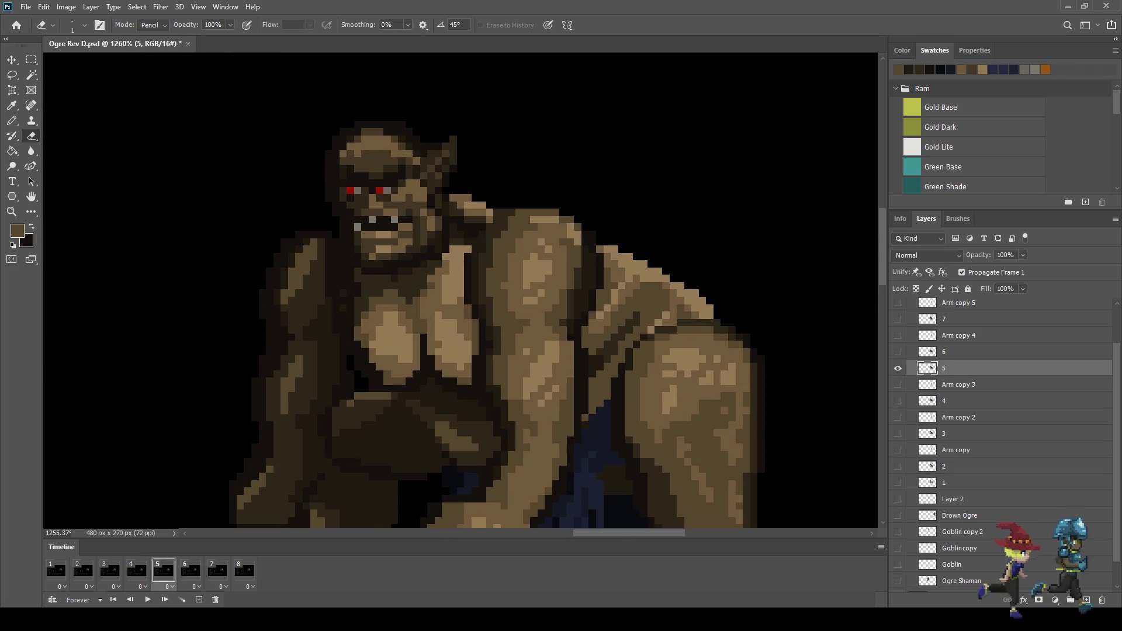
Compare the poses of frames 5 and 6, stepping between them
left_click(190, 570)
left_click(163, 571)
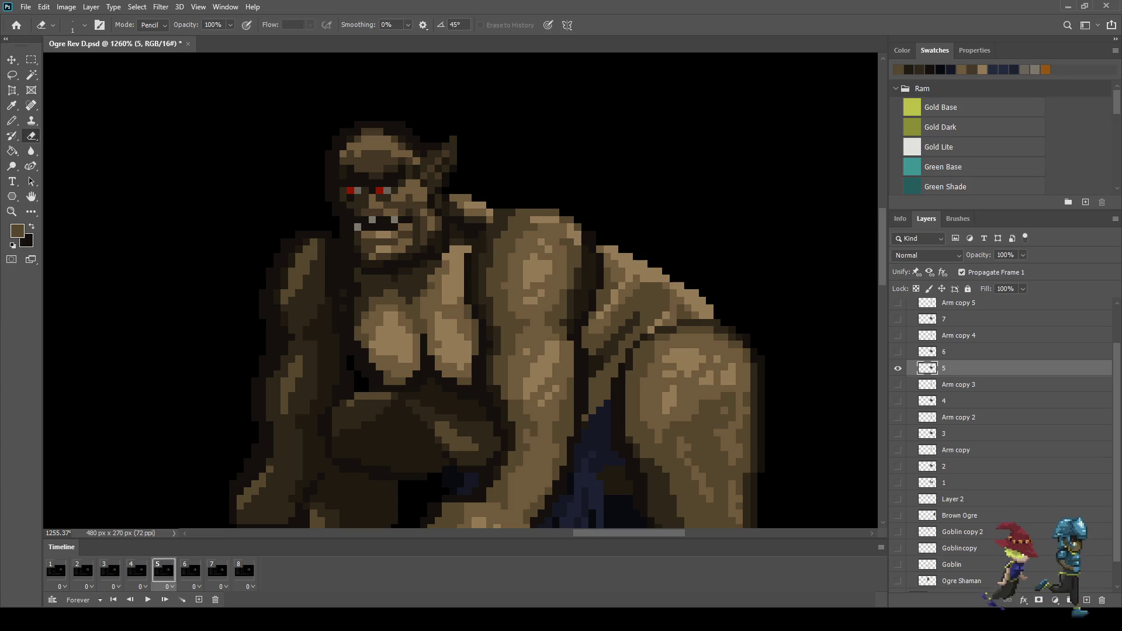
key("space")
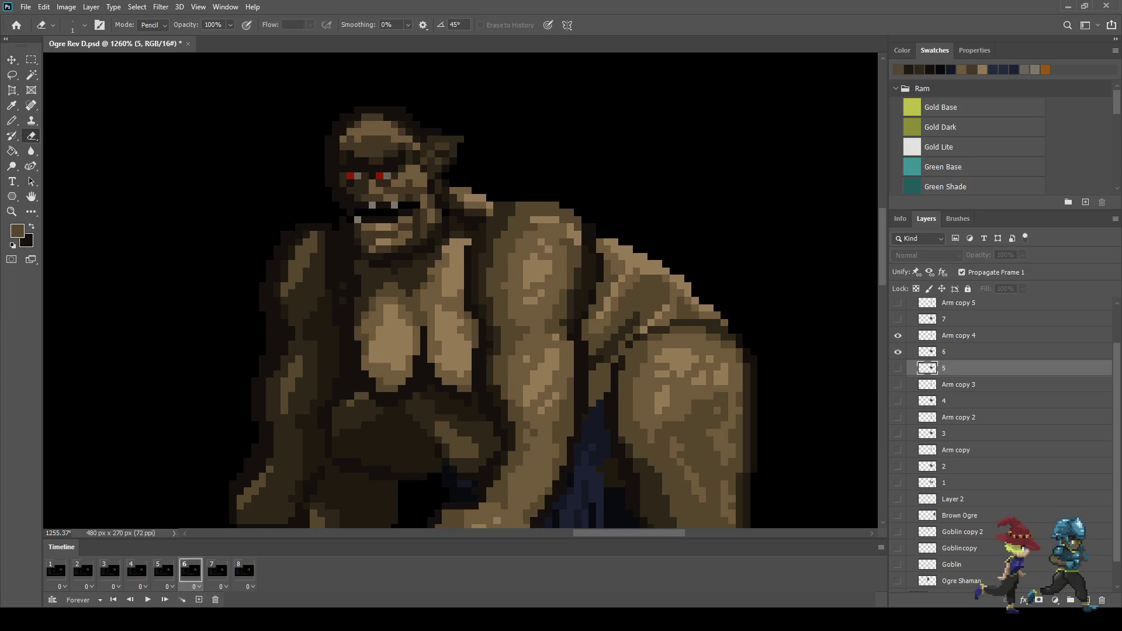
scroll(747, 279, "up", 2)
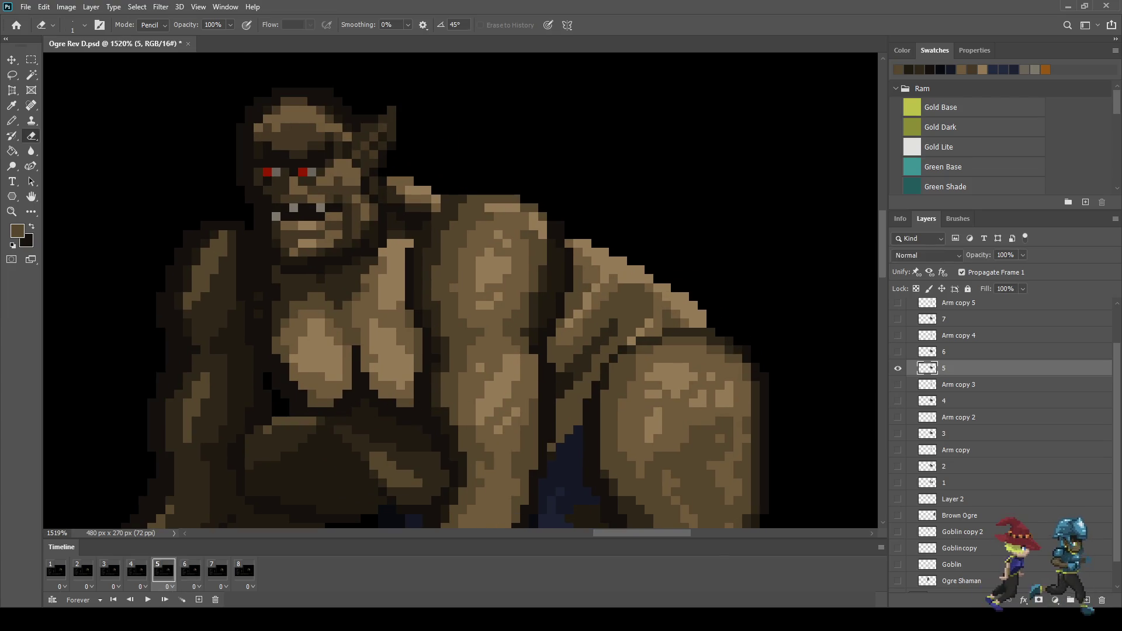
Sample the tan skin colour, switch to the Pencil, zoom out and resume playback
key("l")
scroll(736, 315, "up", 2)
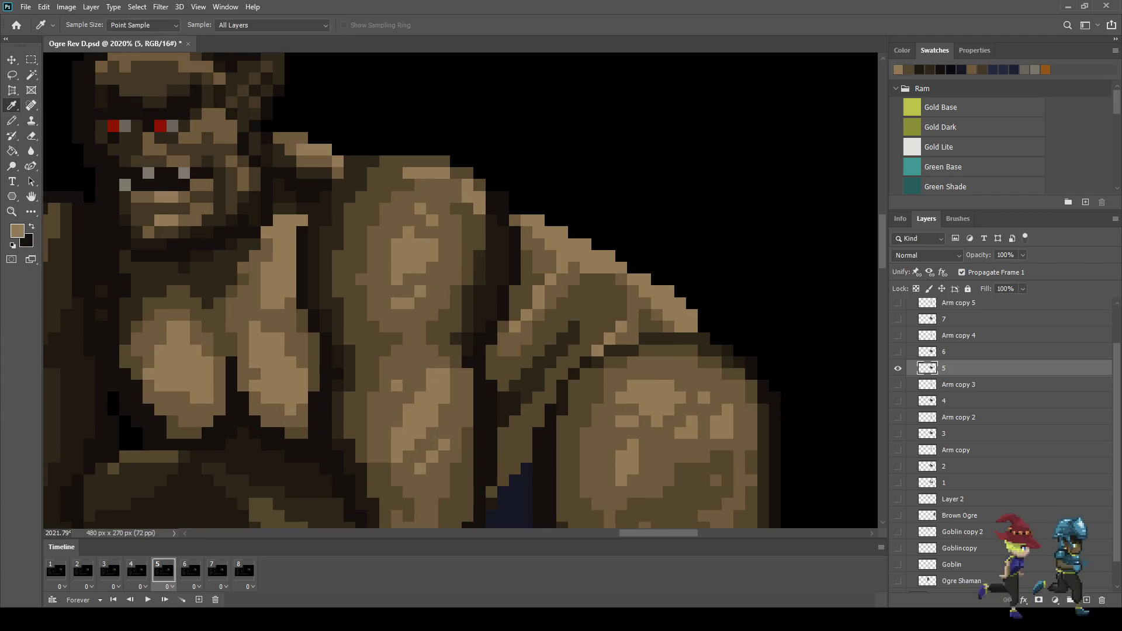
key("b")
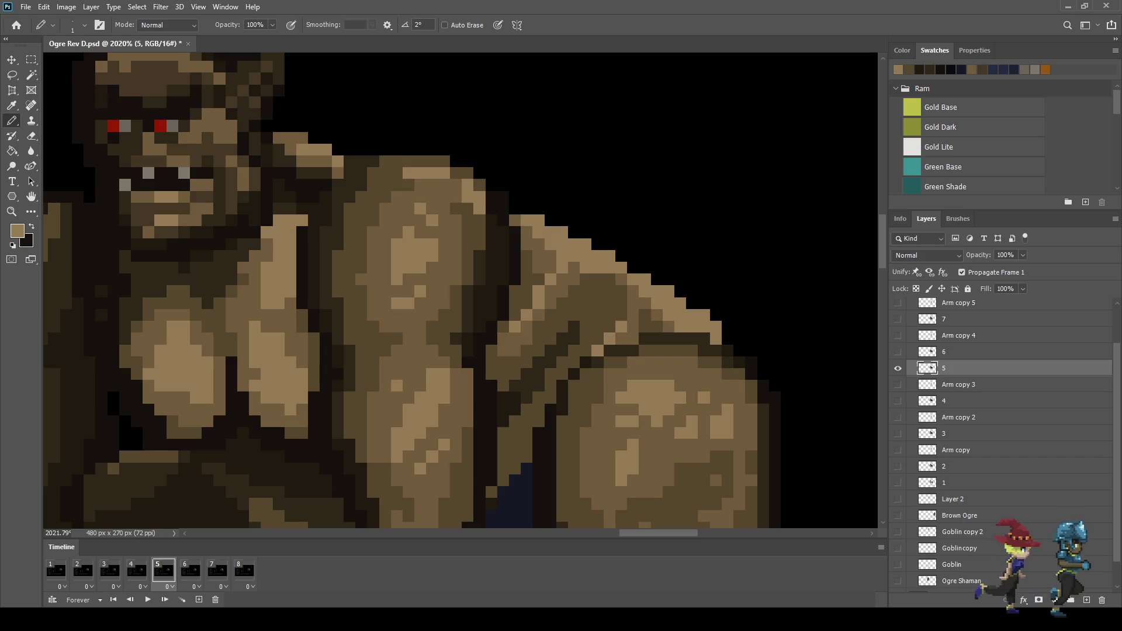
scroll(734, 310, "down", 12)
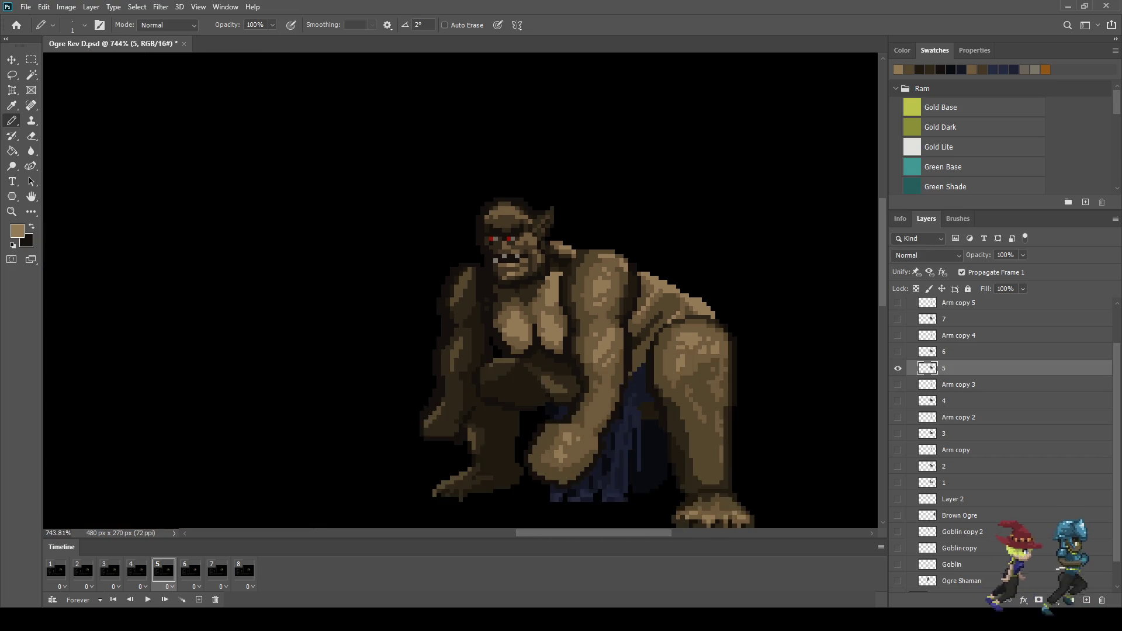
key("space")
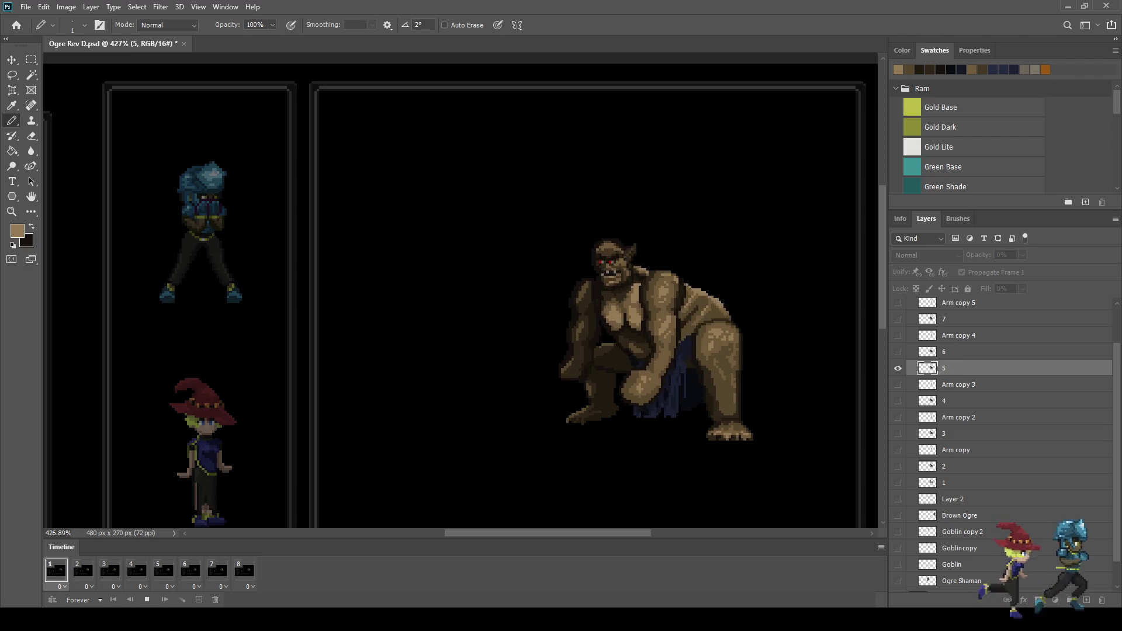
Preview the loop zoomed out, zoom back in, and make layer 2 active on frame 2
scroll(805, 311, "down", 2)
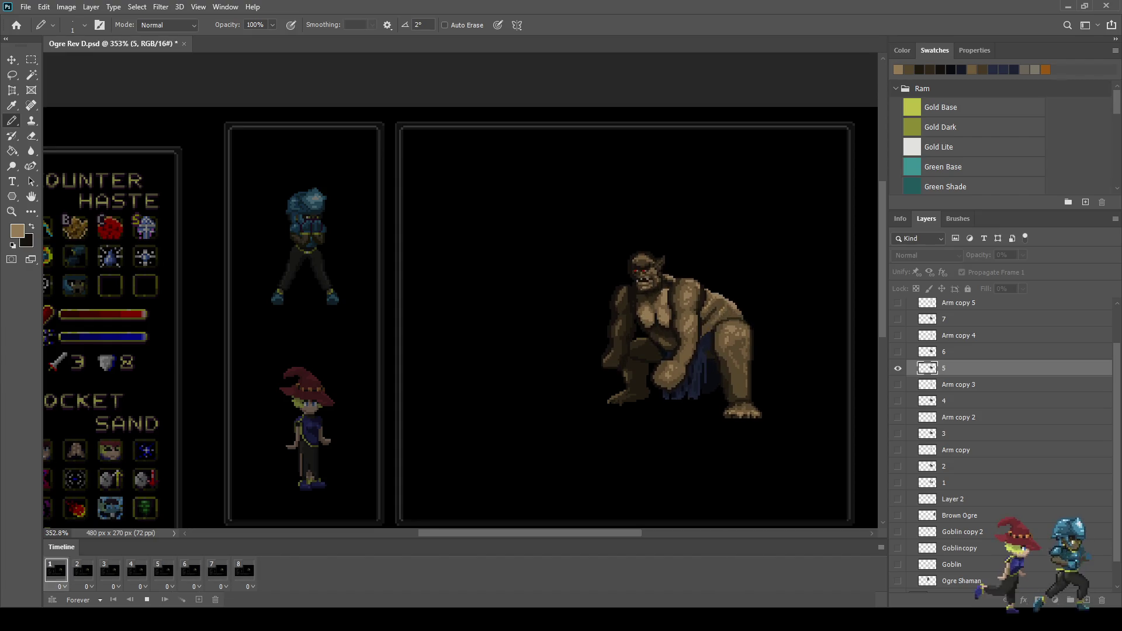
scroll(710, 418, "up", 5)
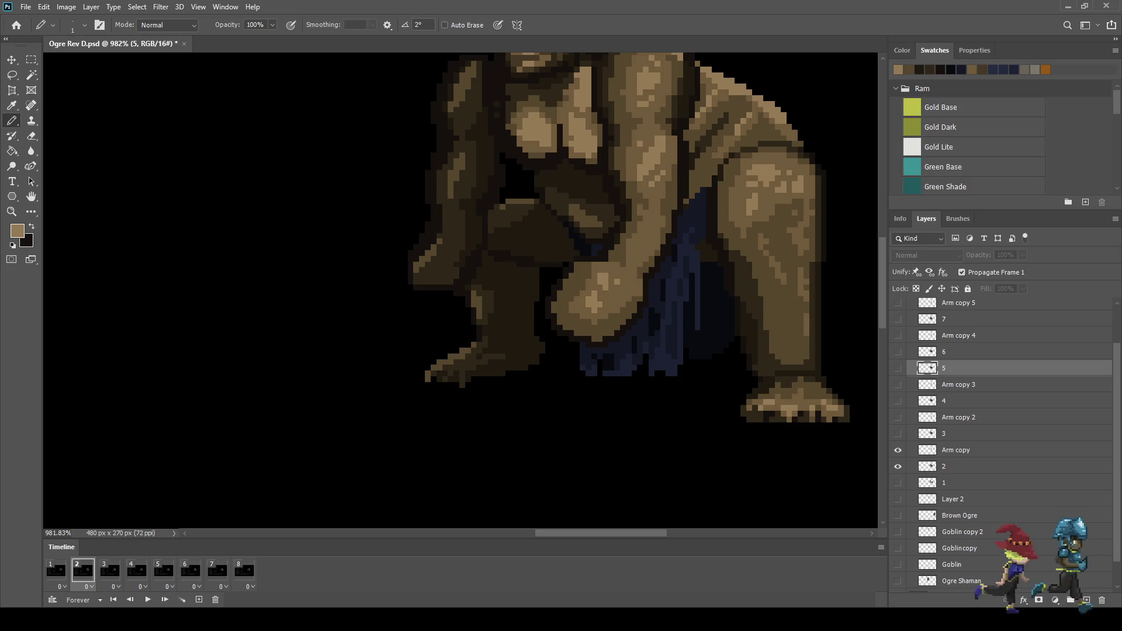
left_click(959, 466)
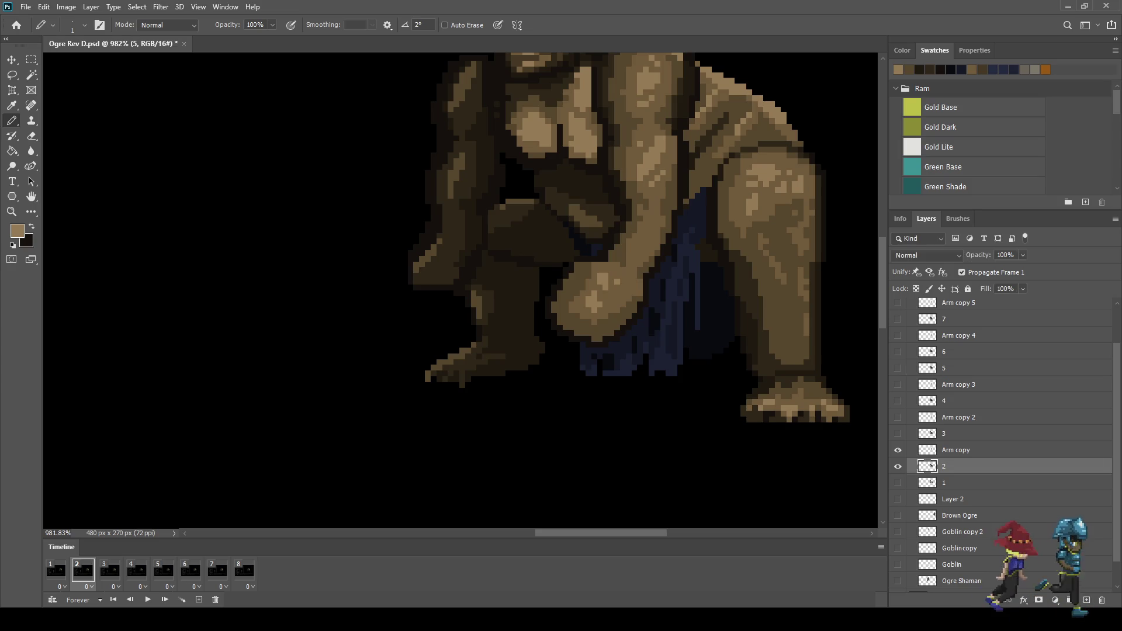
Preview the ogre loop zoomed out, then return to editing layer 5 for frame 5
key("l")
scroll(473, 239, "up", 3)
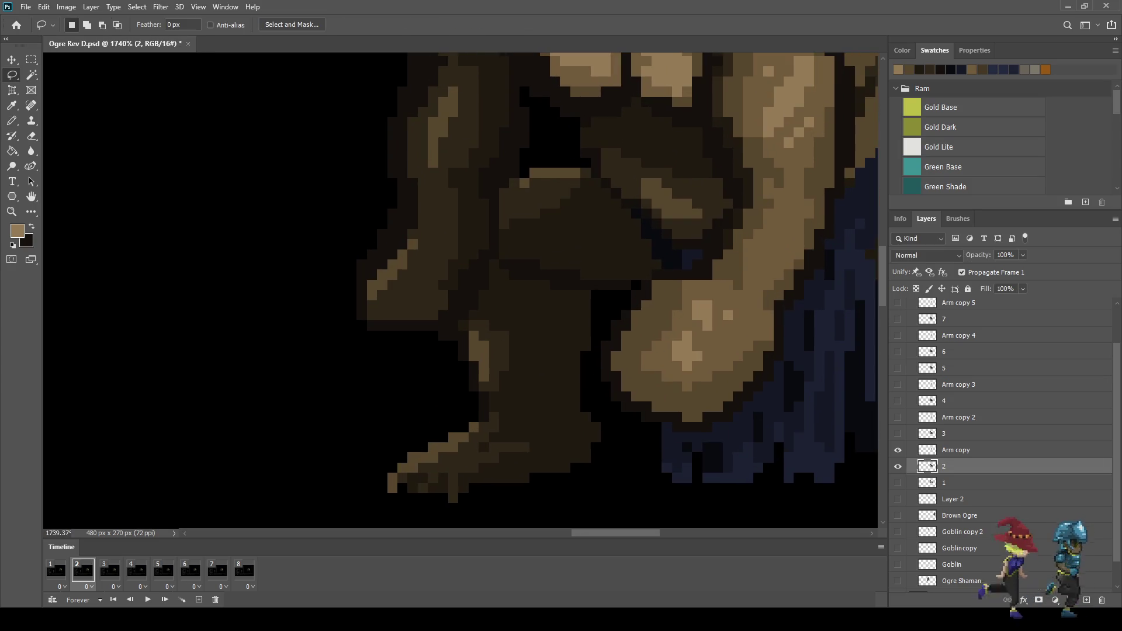
scroll(460, 178, "down", 2)
scroll(460, 178, "down", 2)
scroll(460, 178, "down", 1)
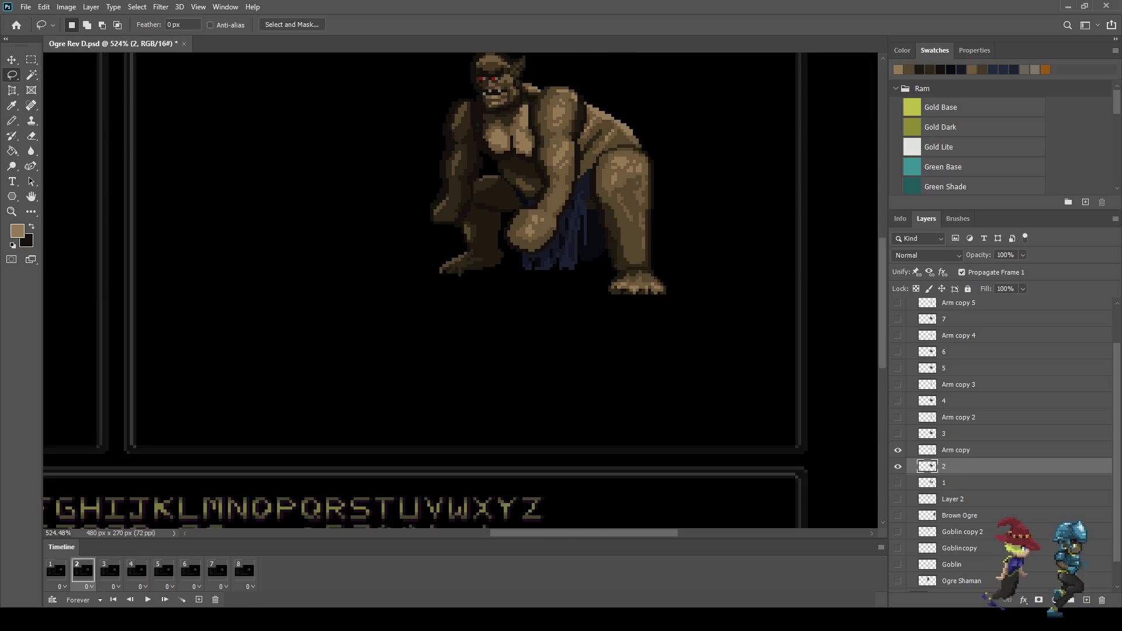
key("space")
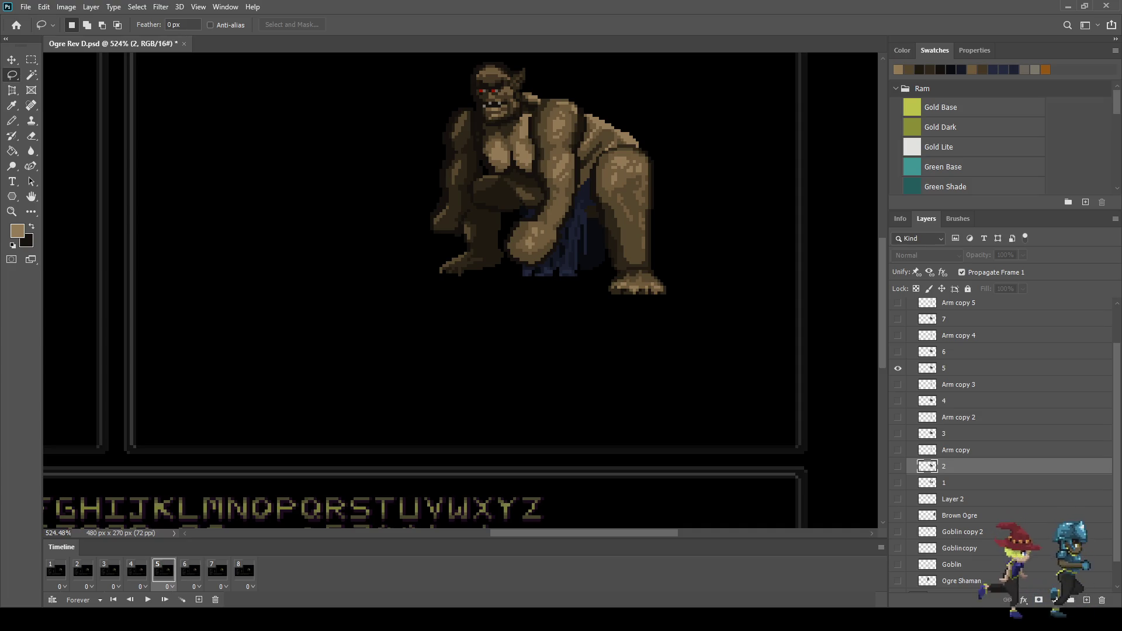
left_click(958, 369)
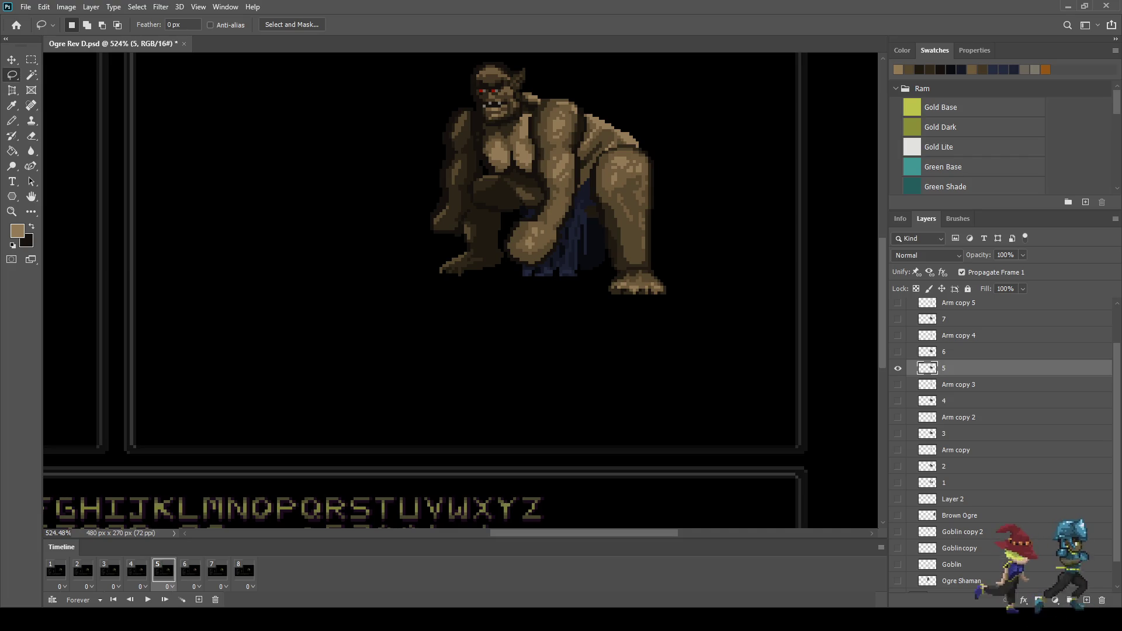
scroll(472, 197, "up", 6)
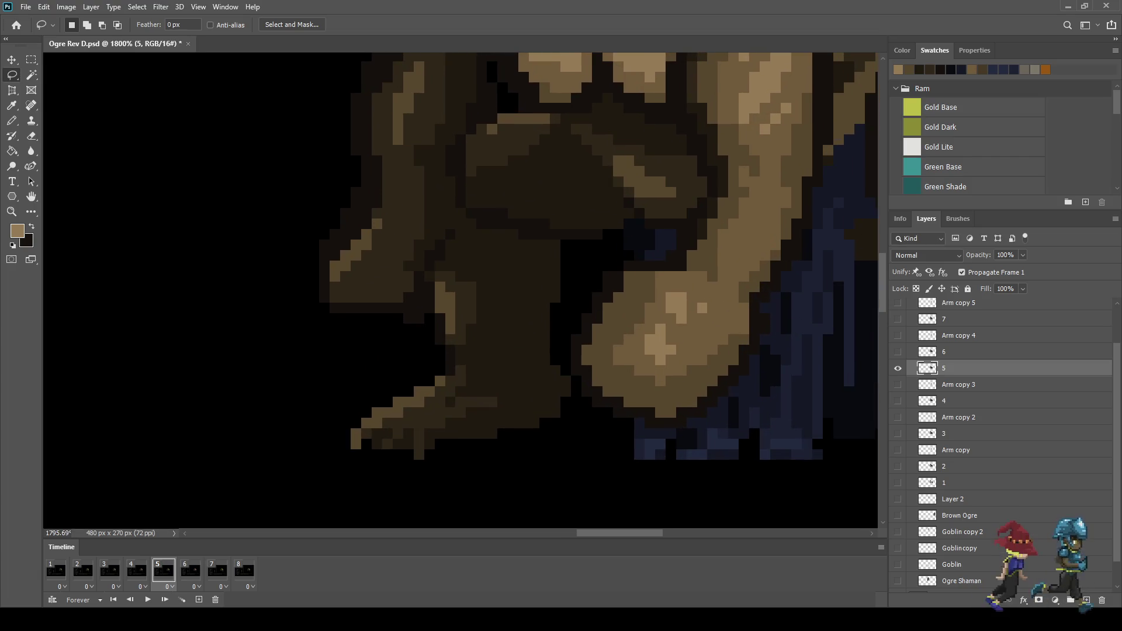
Select the dark forearm and fist, trimming the upper-right part and adding the upper-left brown area
key("w")
left_click(503, 292)
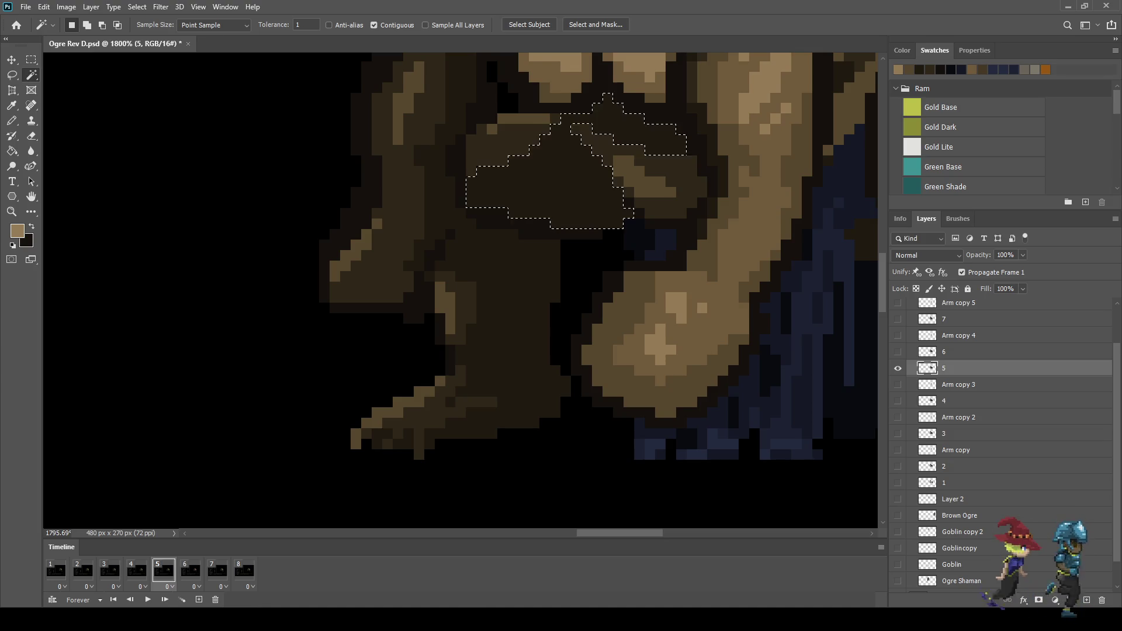
key("l")
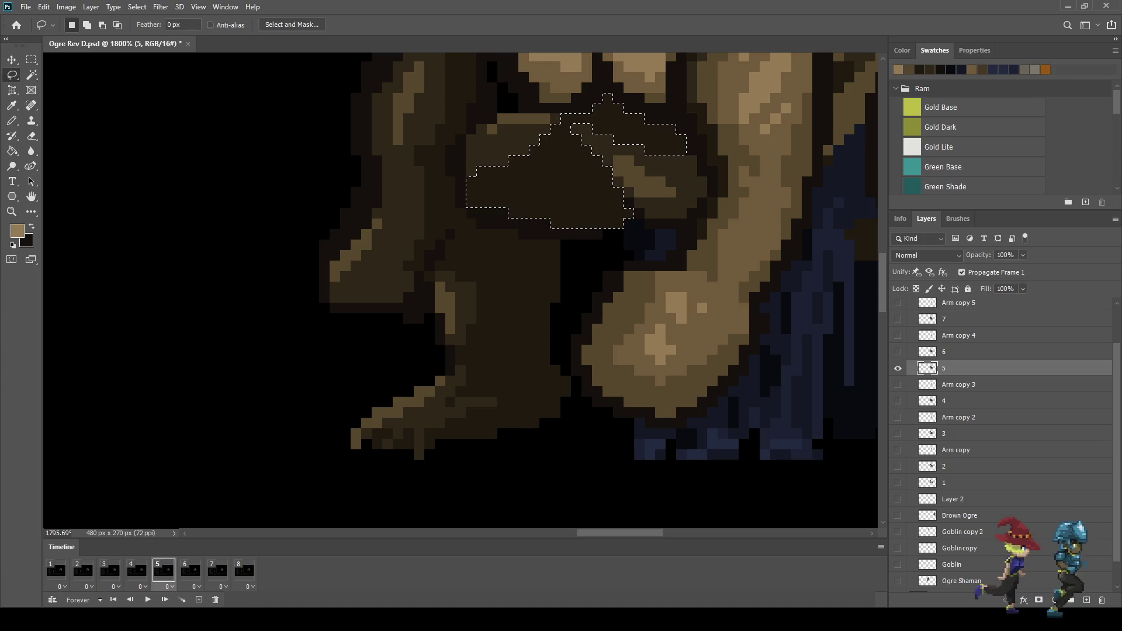
key("alt")
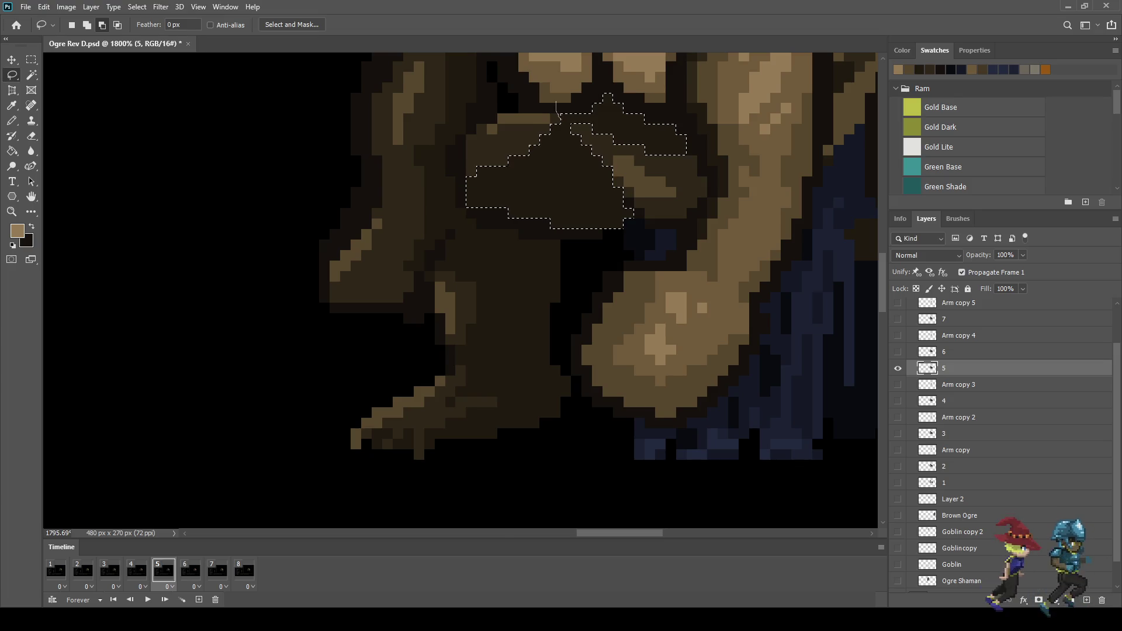
left_click_drag(669, 79, 582, 65)
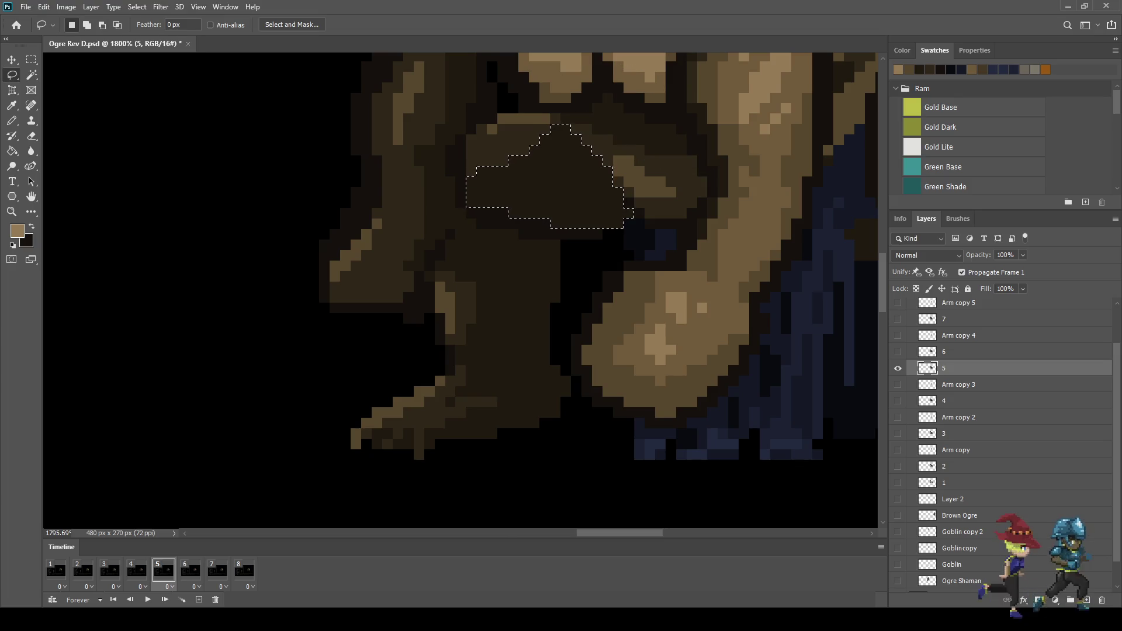
key("w")
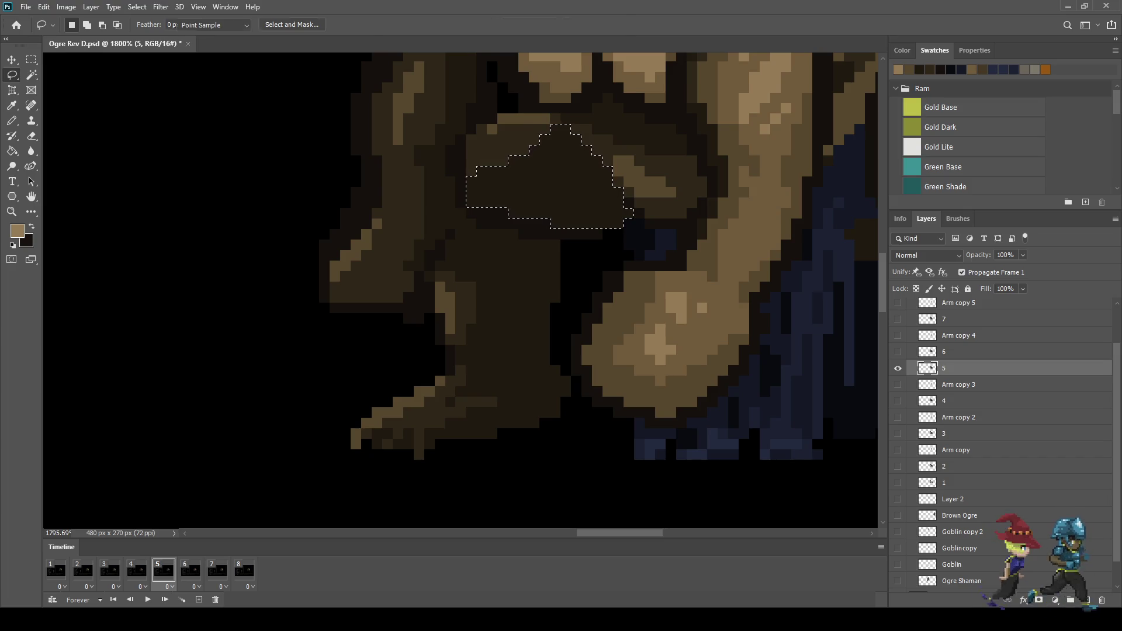
left_click(503, 146, "shift")
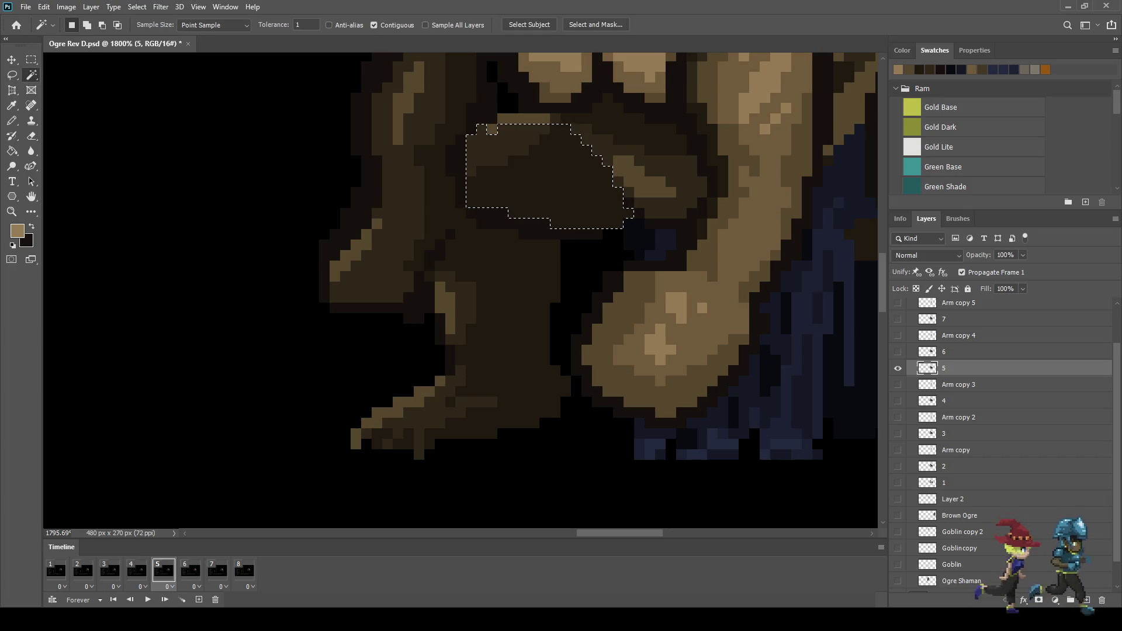
key("shift")
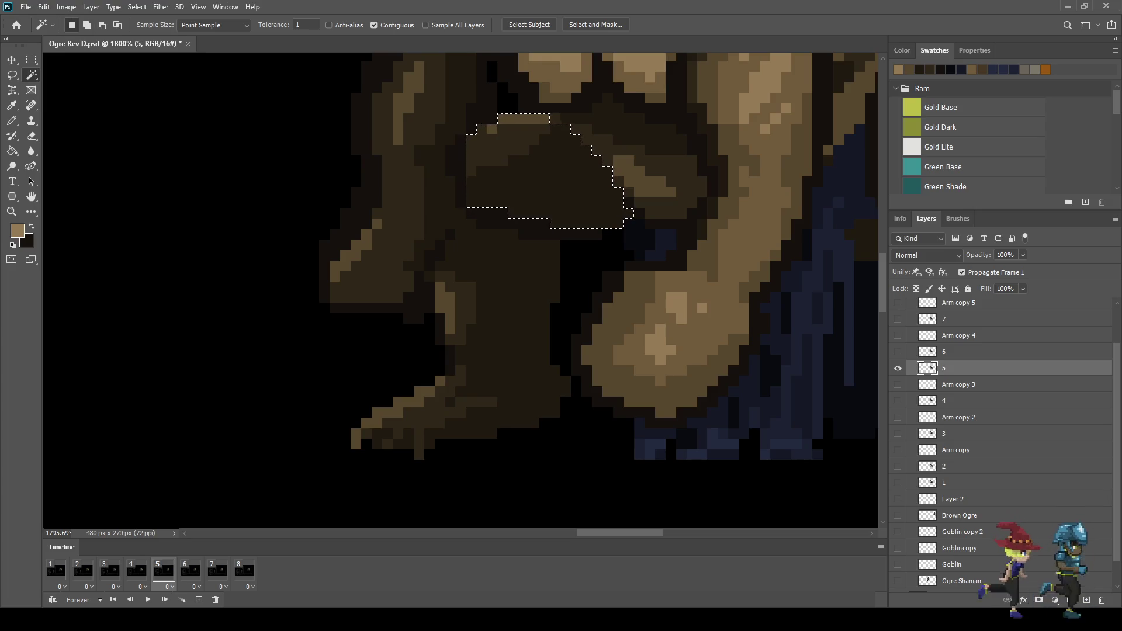
Extend the arm selection down to the ground with the Lasso and remove the left strip
key("l")
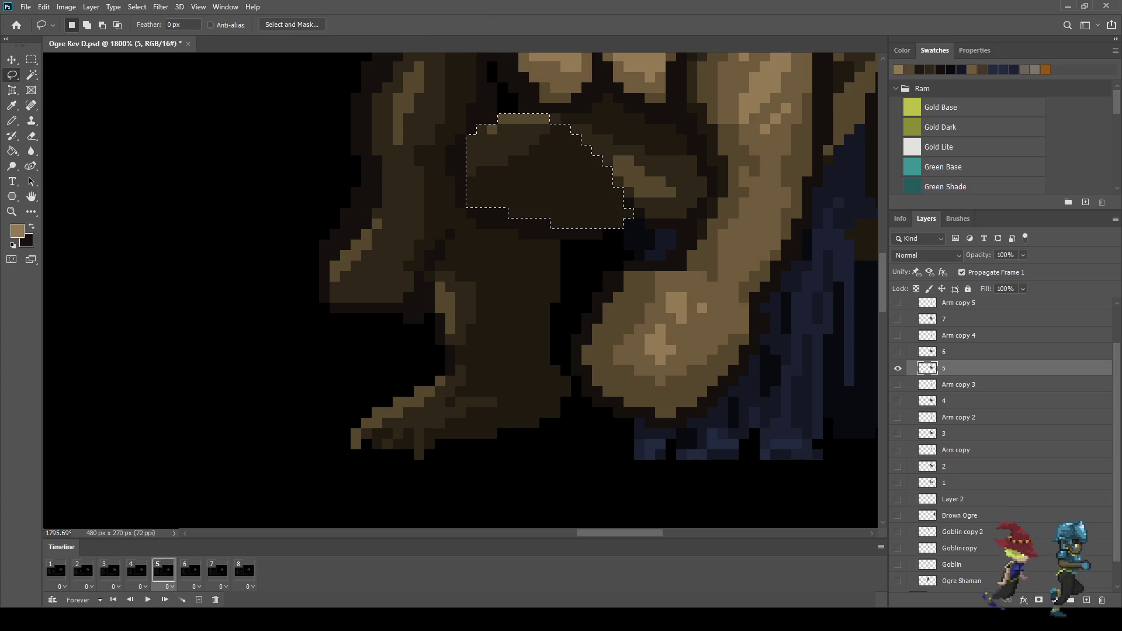
scroll(457, 213, "up", 2)
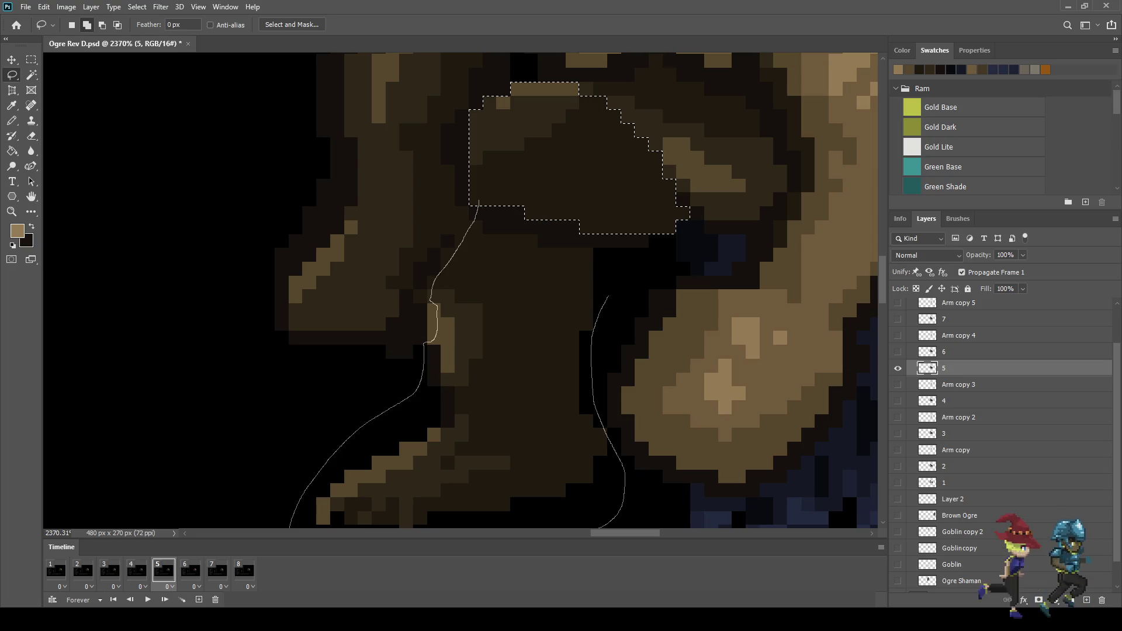
left_click_drag(654, 214, 627, 217)
scroll(627, 217, "down", 3)
scroll(627, 216, "down", 3)
scroll(626, 217, "down", 3)
scroll(626, 216, "down", 2)
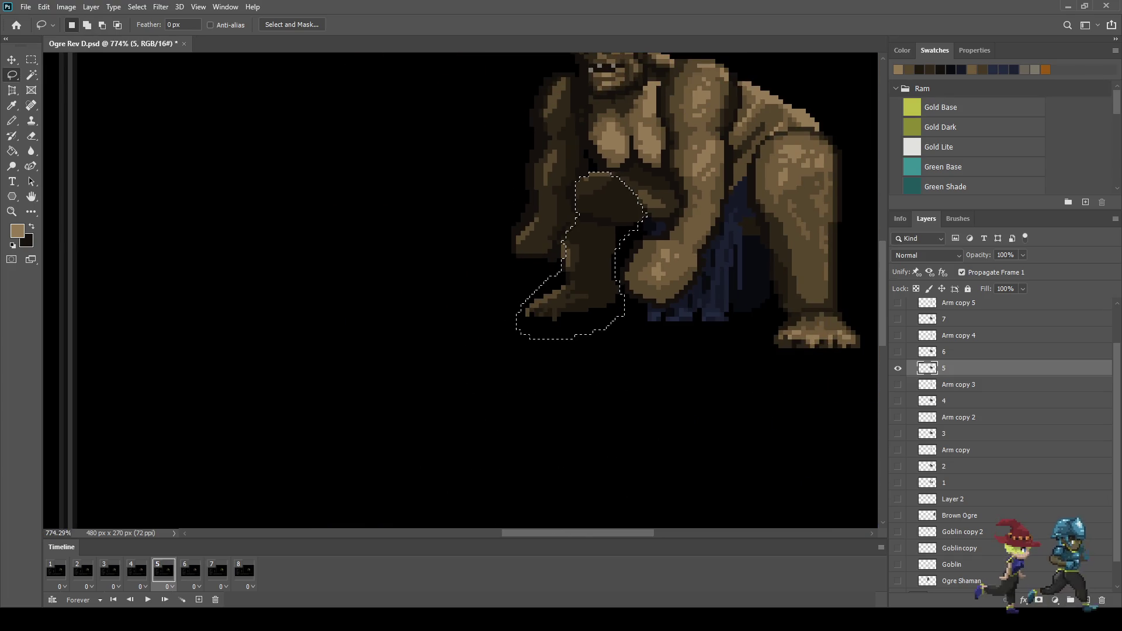
scroll(576, 193, "up", 3)
scroll(576, 193, "up", 2)
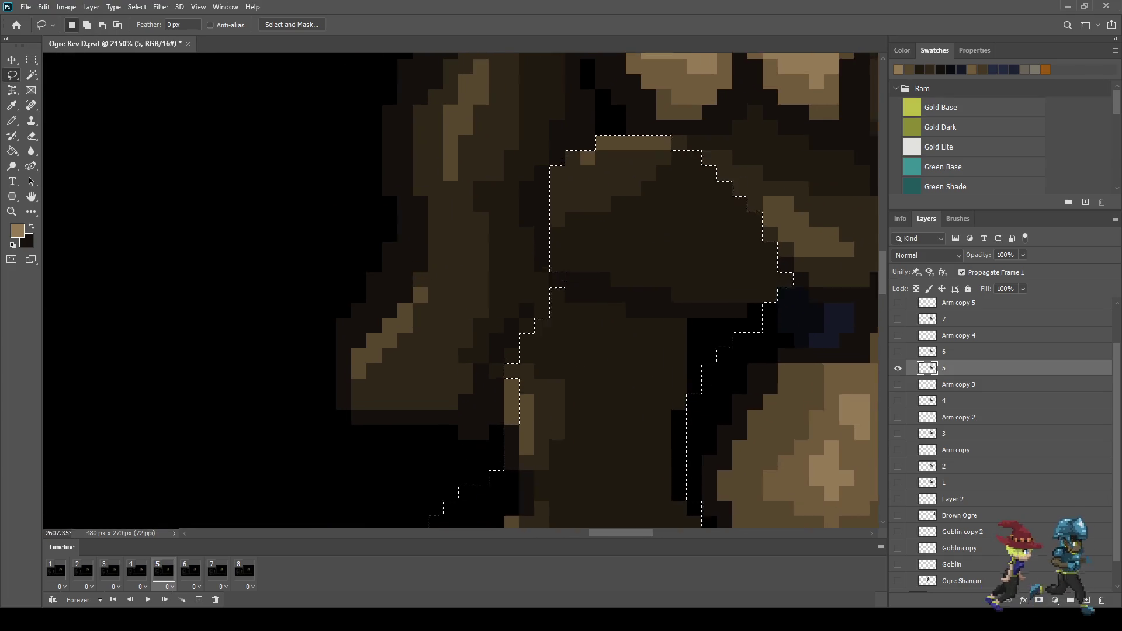
scroll(585, 151, "up", 2)
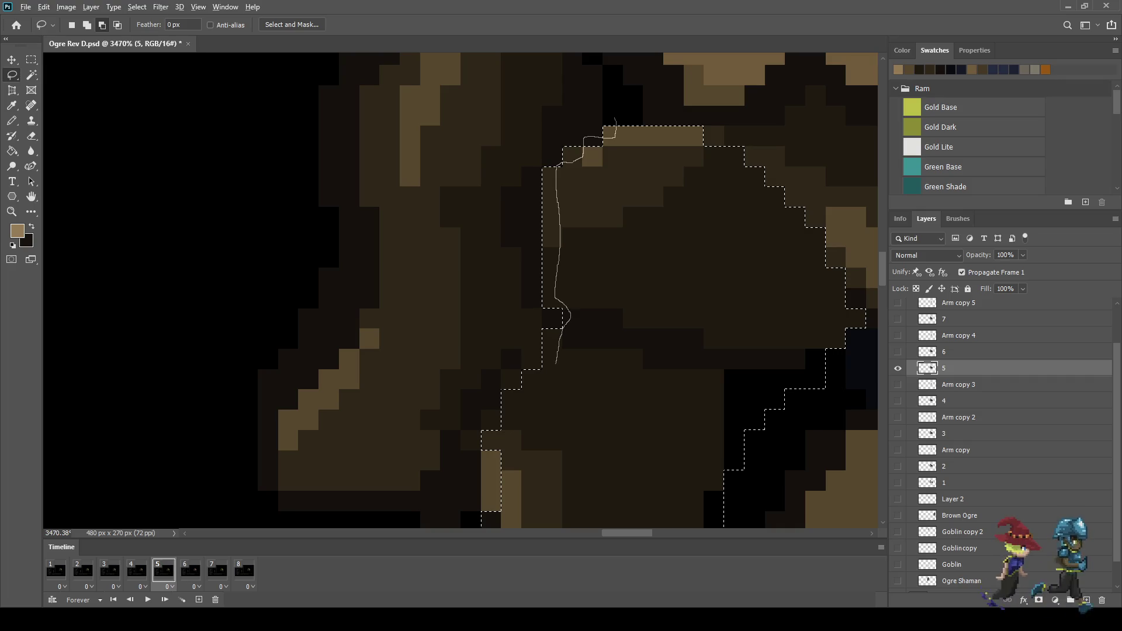
left_click_drag(615, 120, 608, 117)
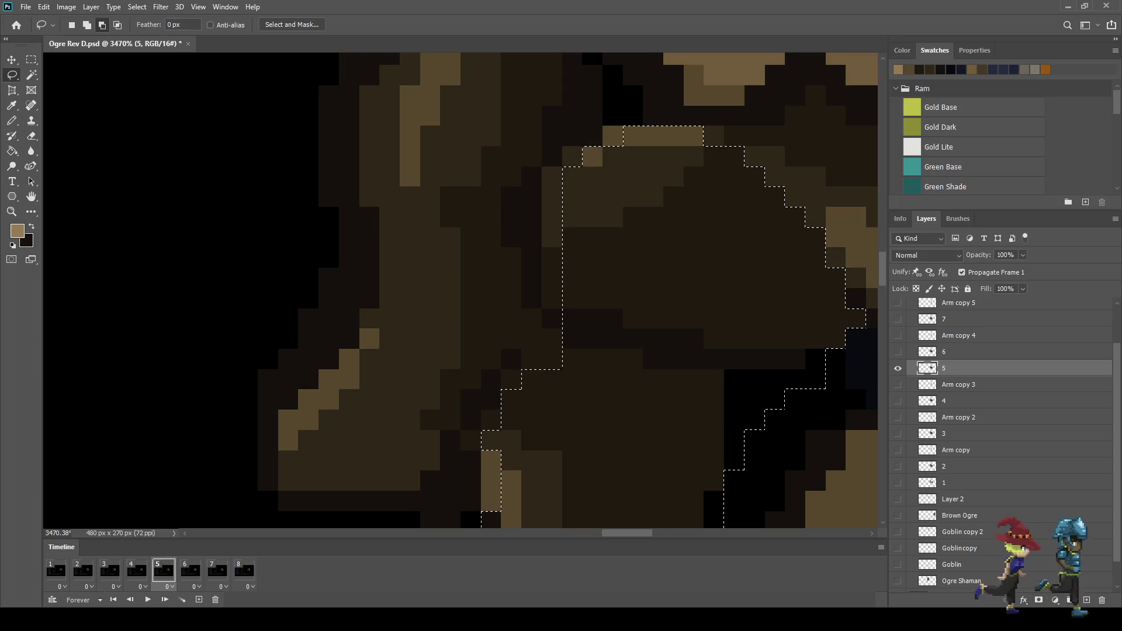
scroll(553, 195, "down", 3)
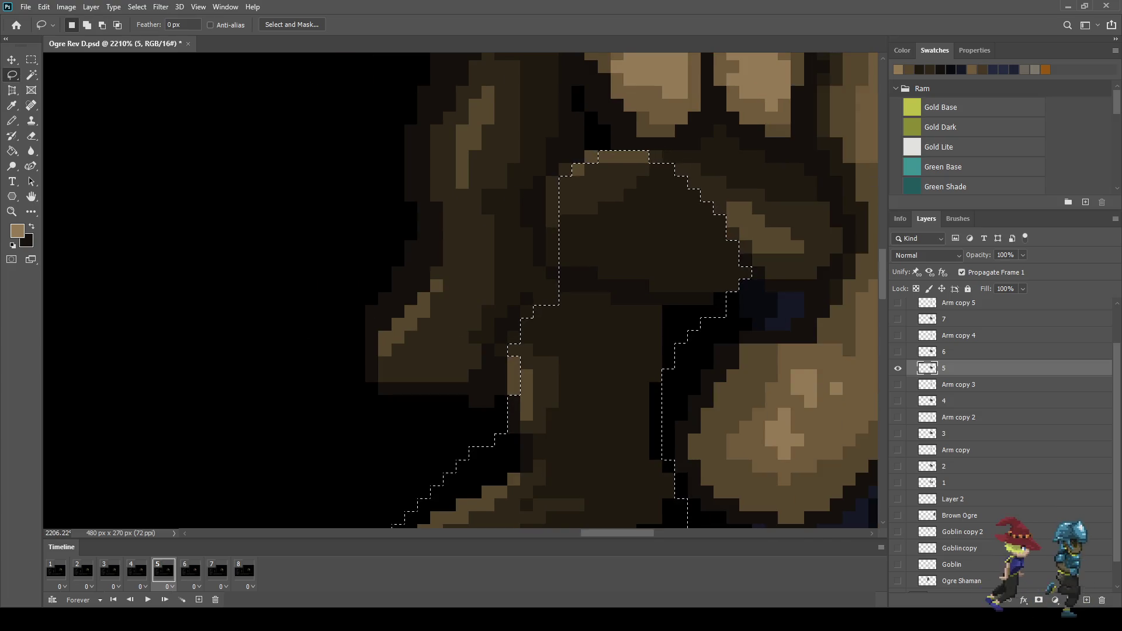
scroll(479, 332, "up", 2)
scroll(563, 383, "down", 5)
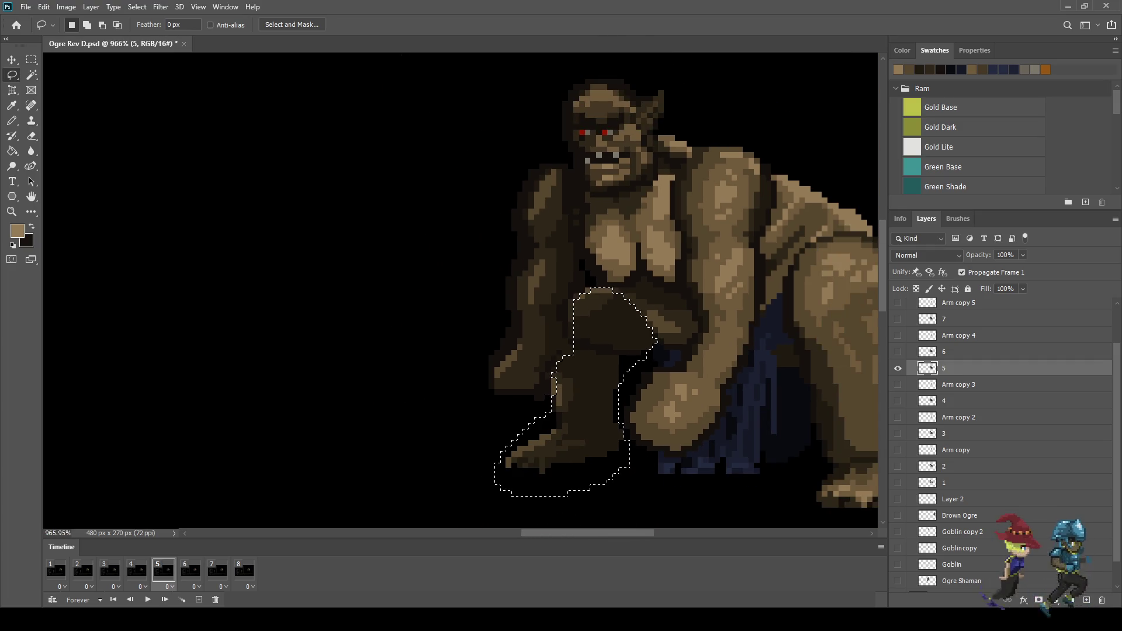
Reposition the selected arm on layer 5 with Free Transform and play the loop to check
key("ctrl+t")
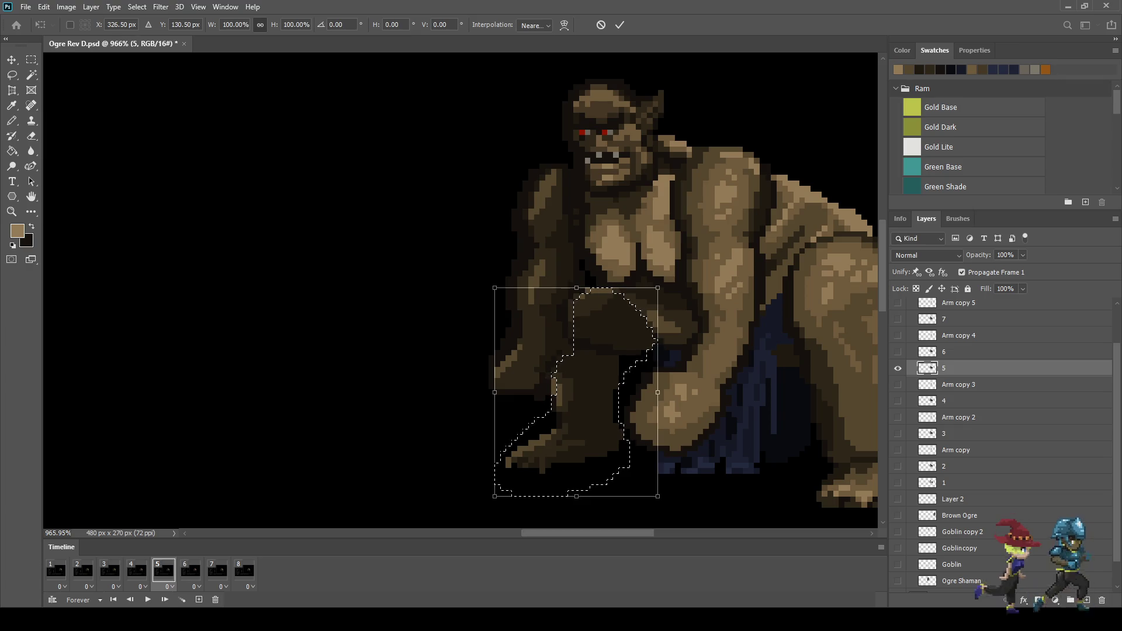
key("Return")
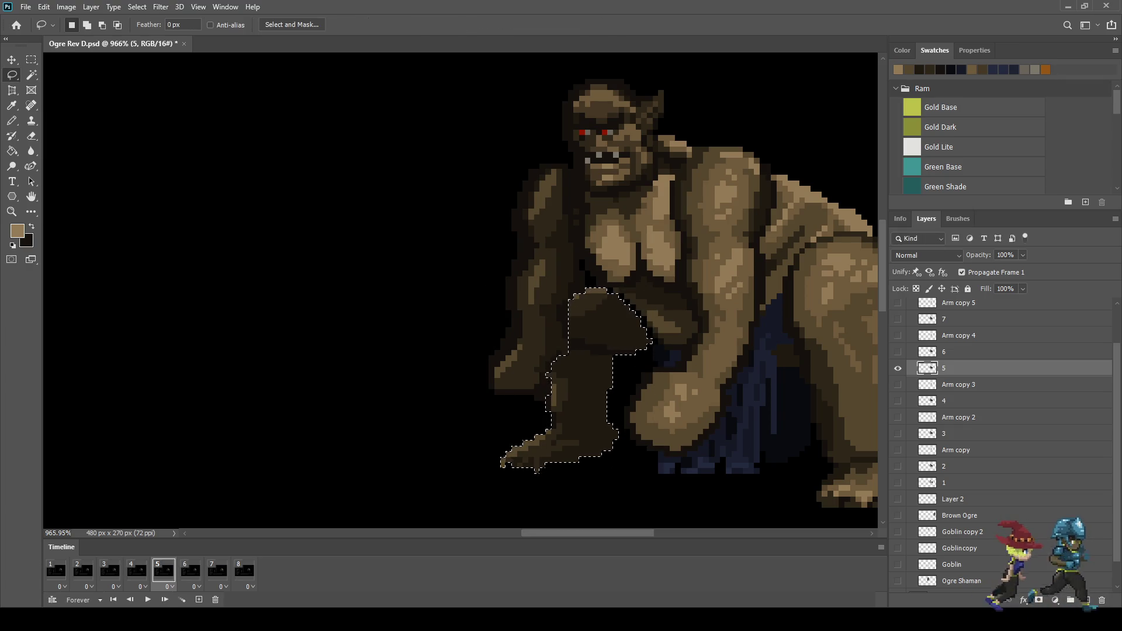
scroll(690, 304, "up", 5)
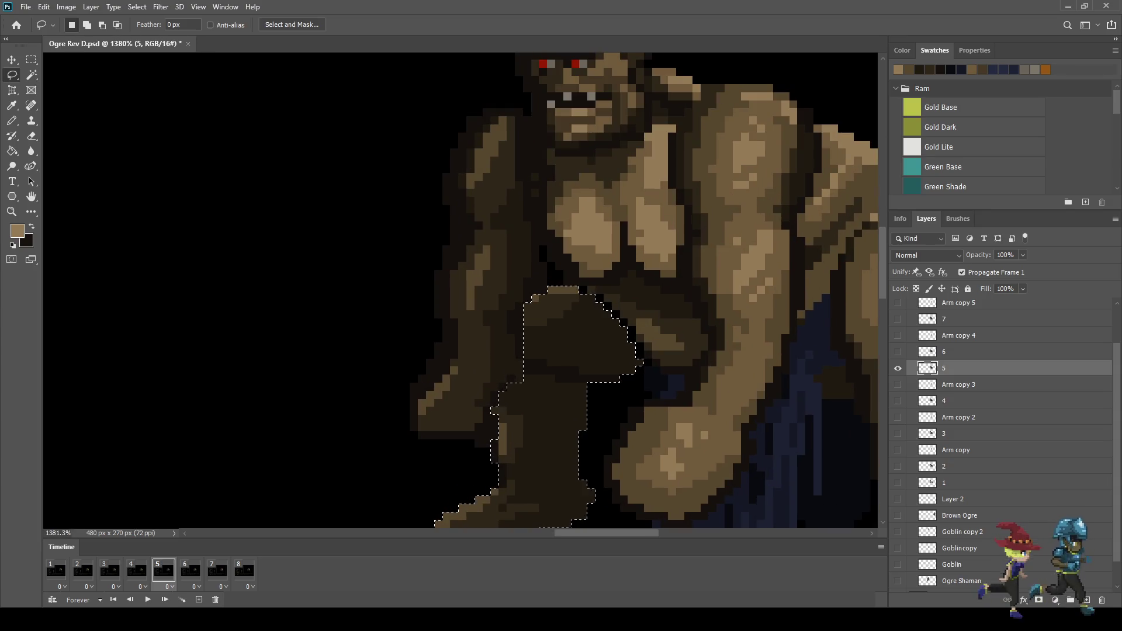
key("space")
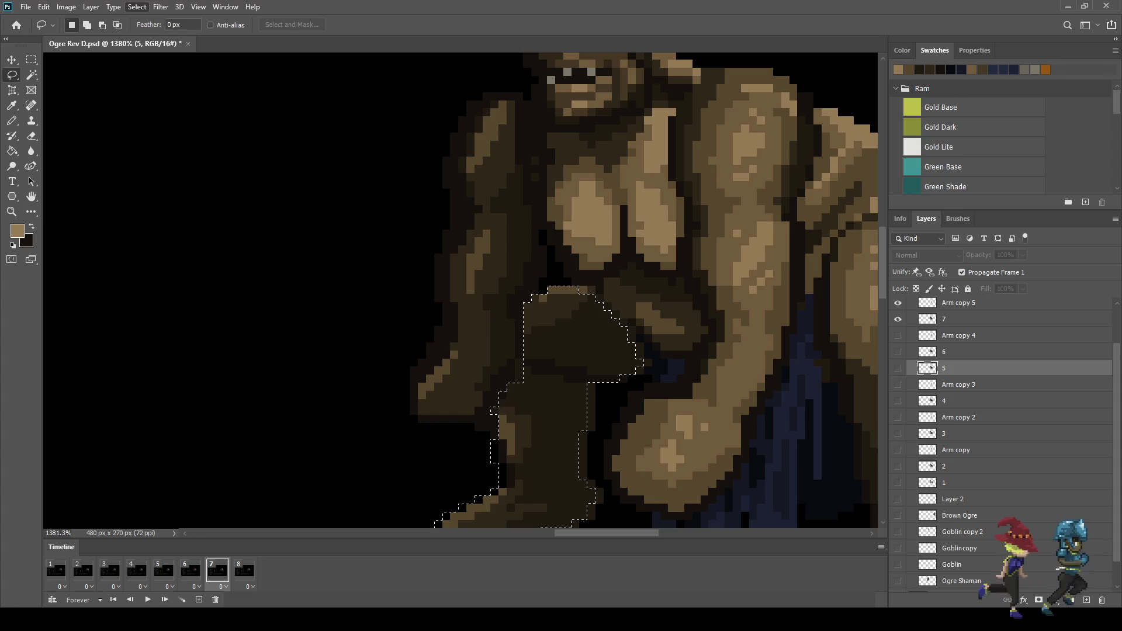
Nudge the arm one pixel right on layer 5 and one pixel left on layer 7, then replay
key("ctrl+t")
key("Right")
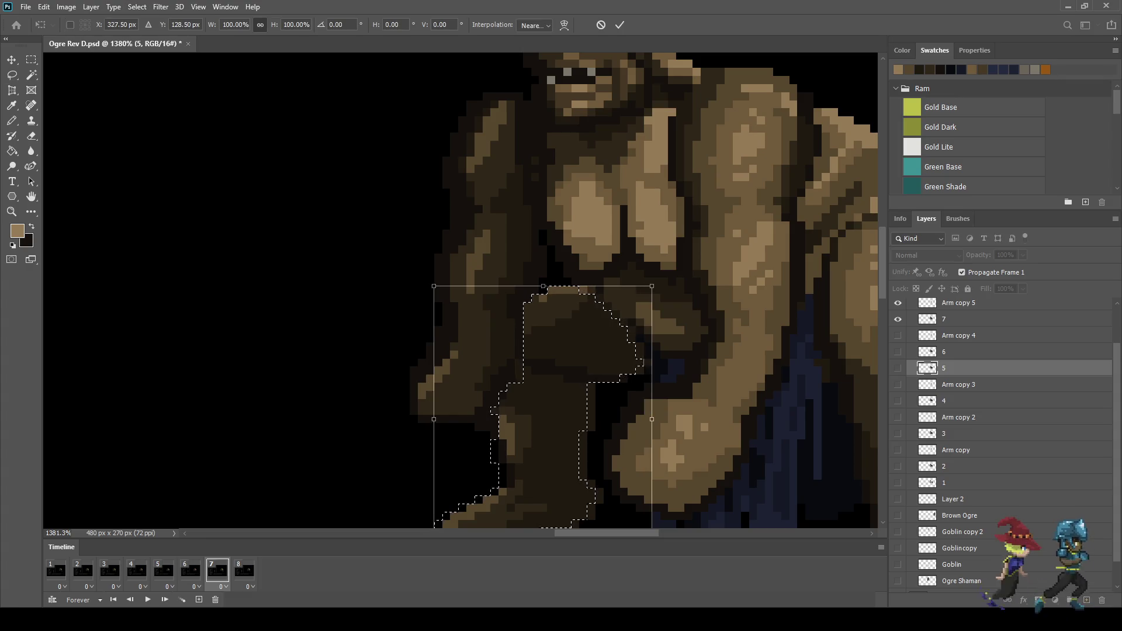
key("Return")
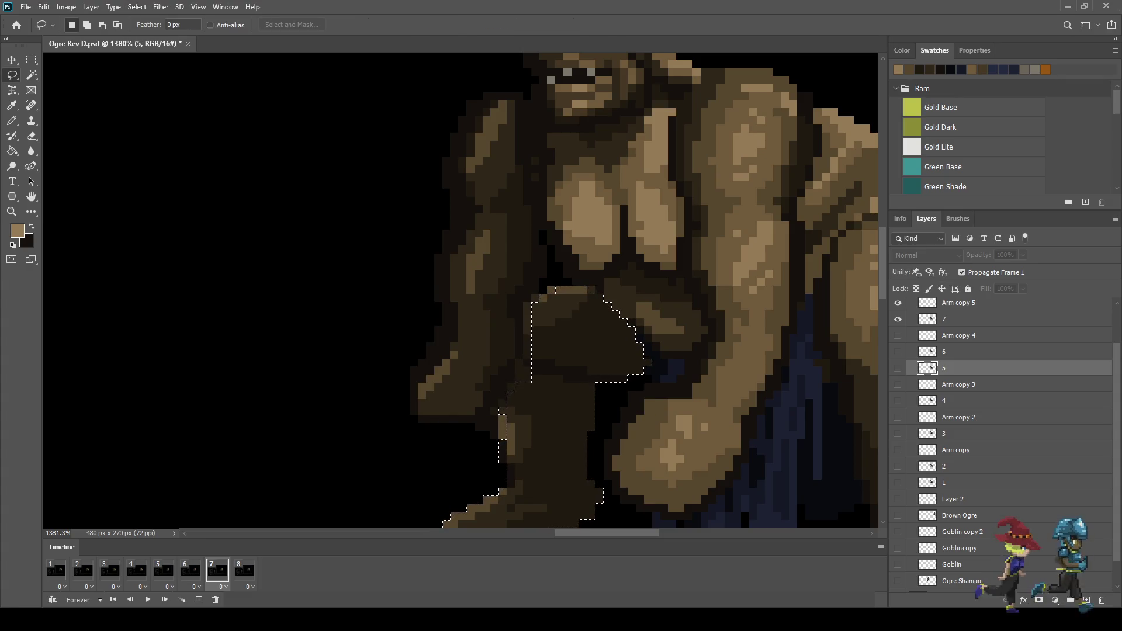
left_click(959, 320)
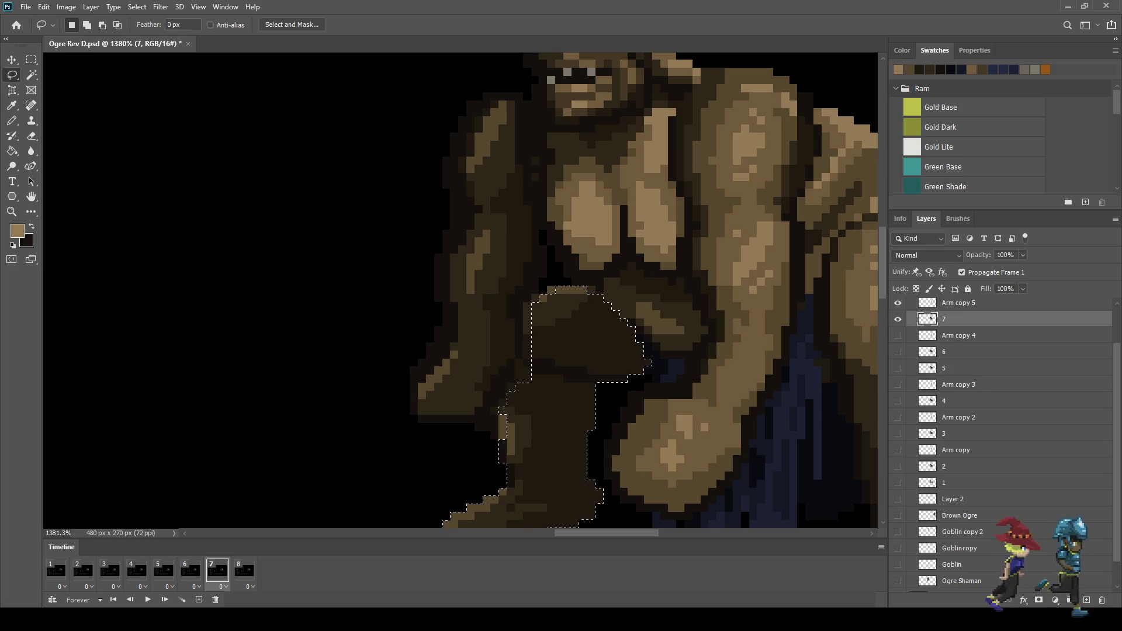
key("ctrl+t")
key("Left")
key("Return")
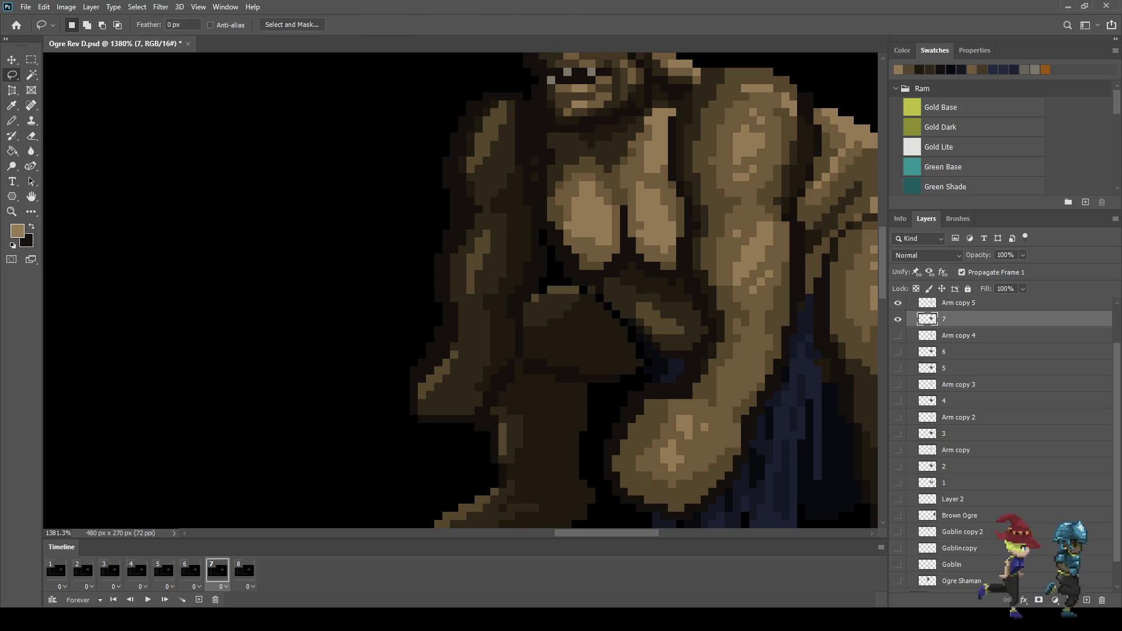
scroll(734, 265, "down", 5)
key("space")
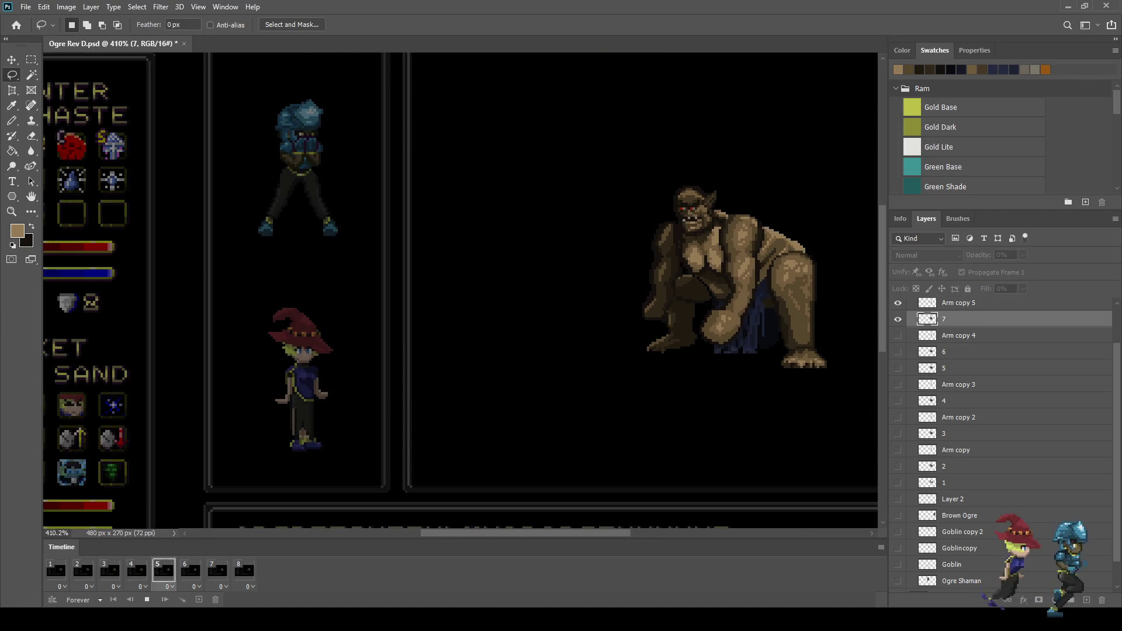
Zoom in on the looping ogre, then stop playback on frame 3
scroll(714, 234, "down", 1)
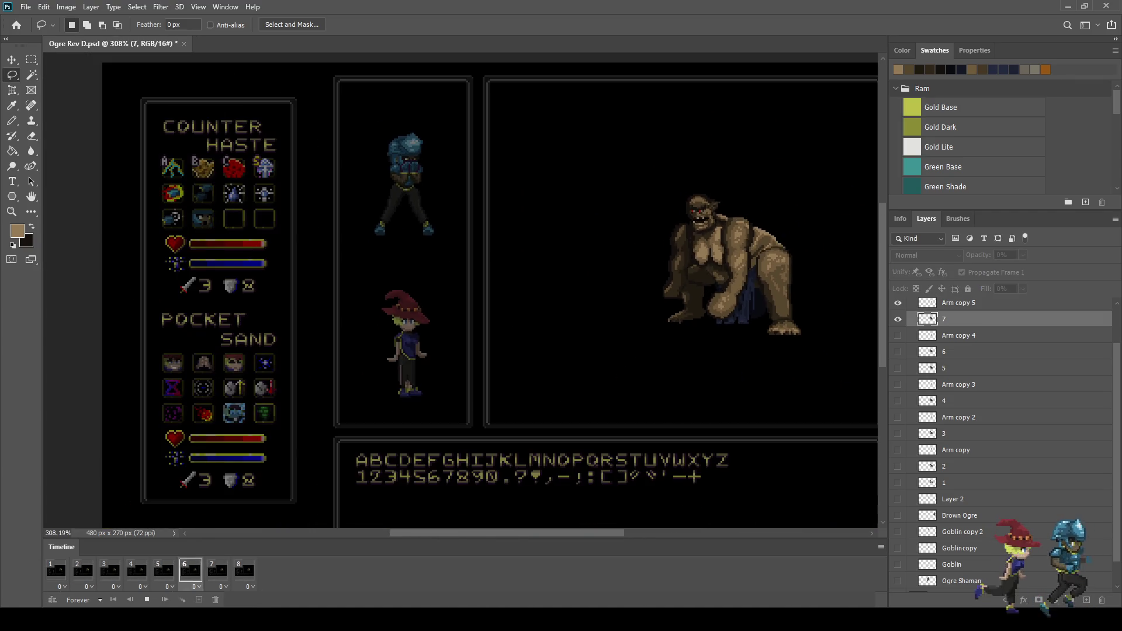
scroll(506, 277, "down", 1)
scroll(505, 276, "up", 1)
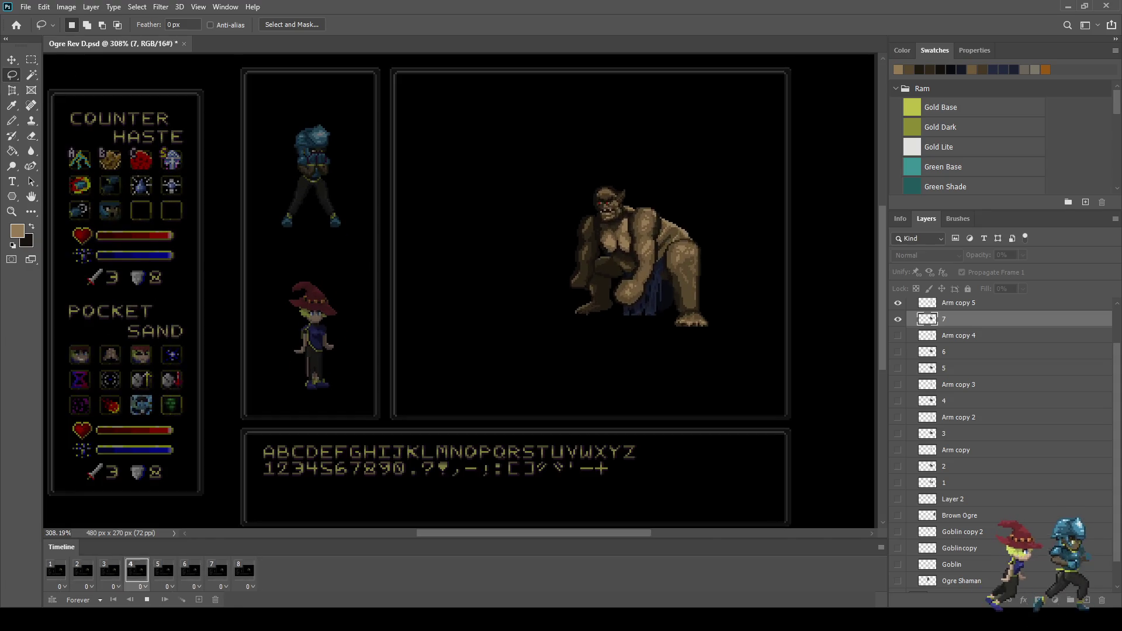
scroll(688, 243, "up", 1)
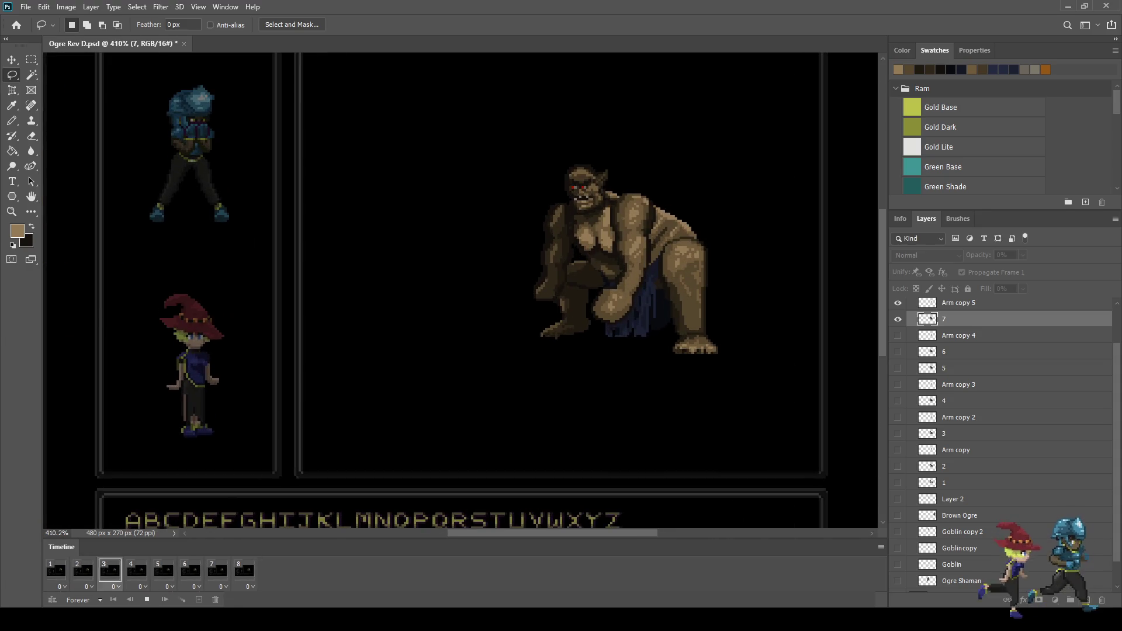
scroll(690, 242, "up", 1)
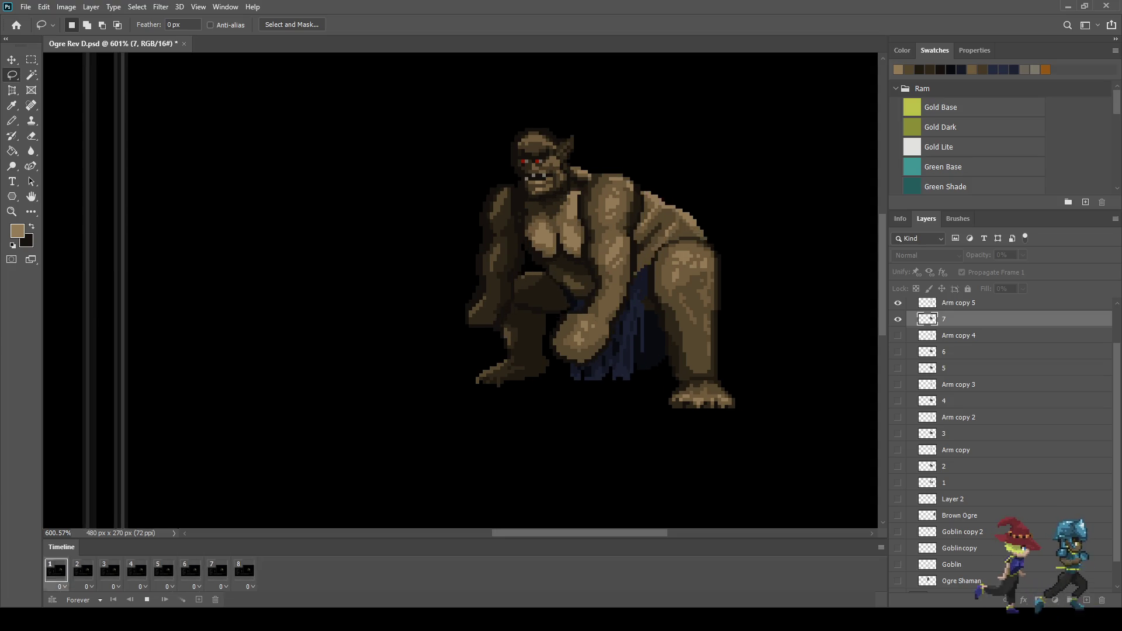
key("space")
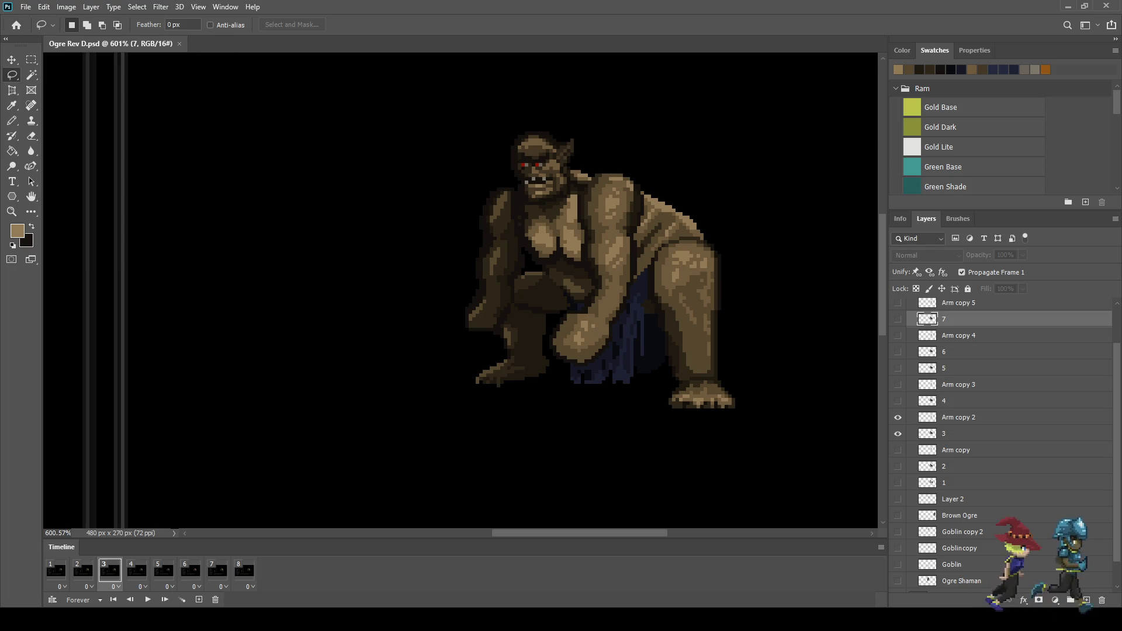
Jump to frame 1 and step forward through the animation frames
left_click(56, 571)
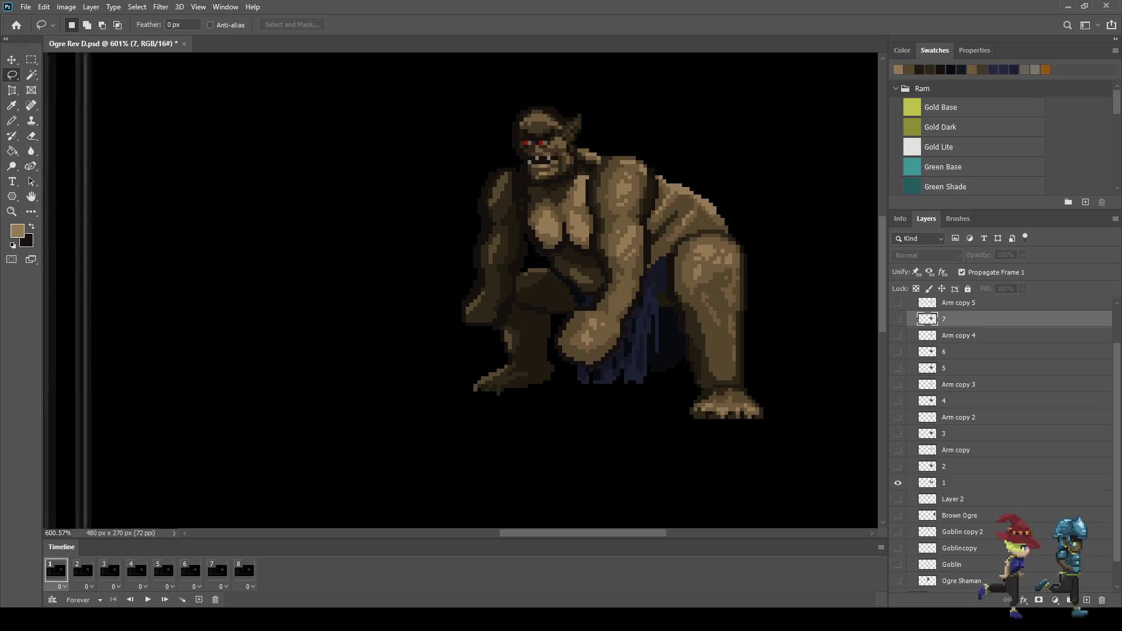
scroll(526, 304, "up", 5)
key("Right")
key("Right")
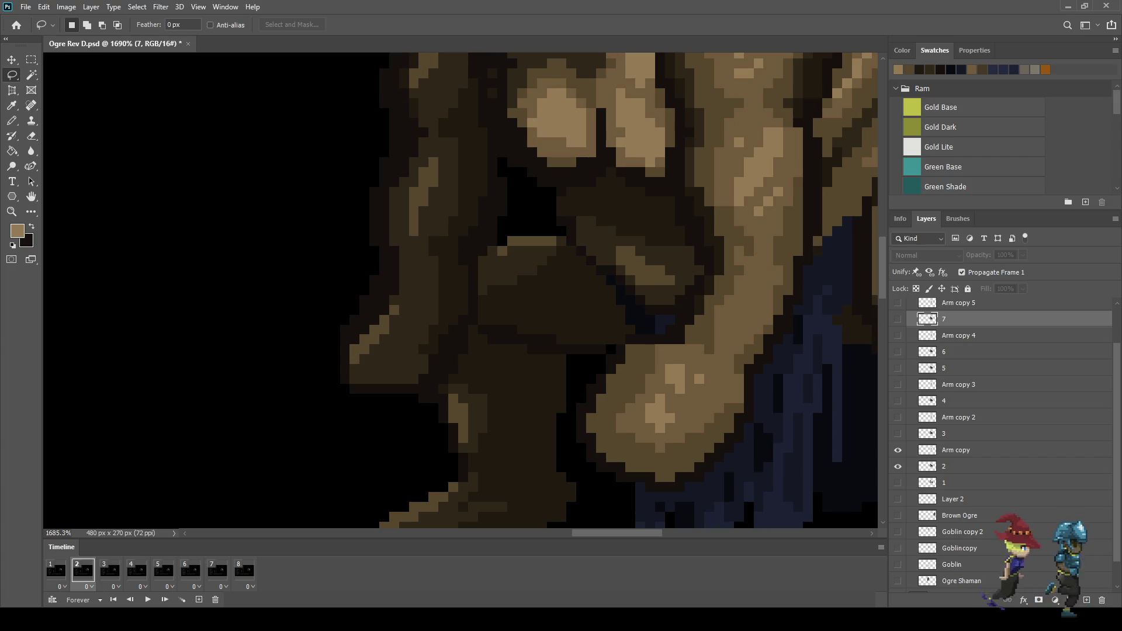
scroll(487, 269, "up", 1)
key("Right")
key("Right")
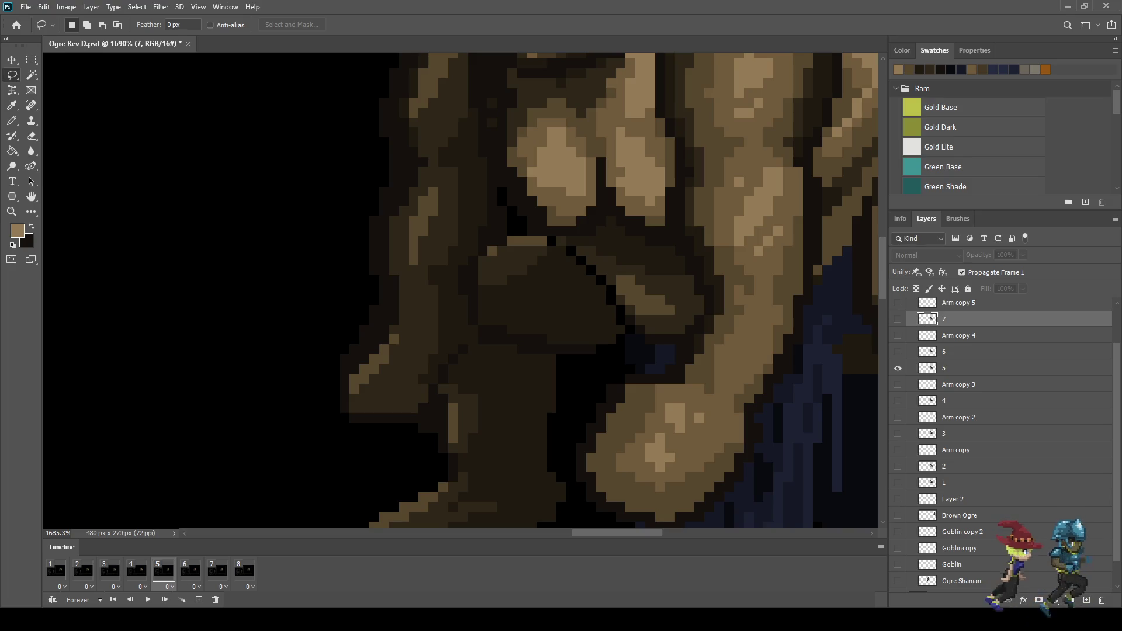
scroll(541, 329, "down", 5)
scroll(541, 329, "up", 5)
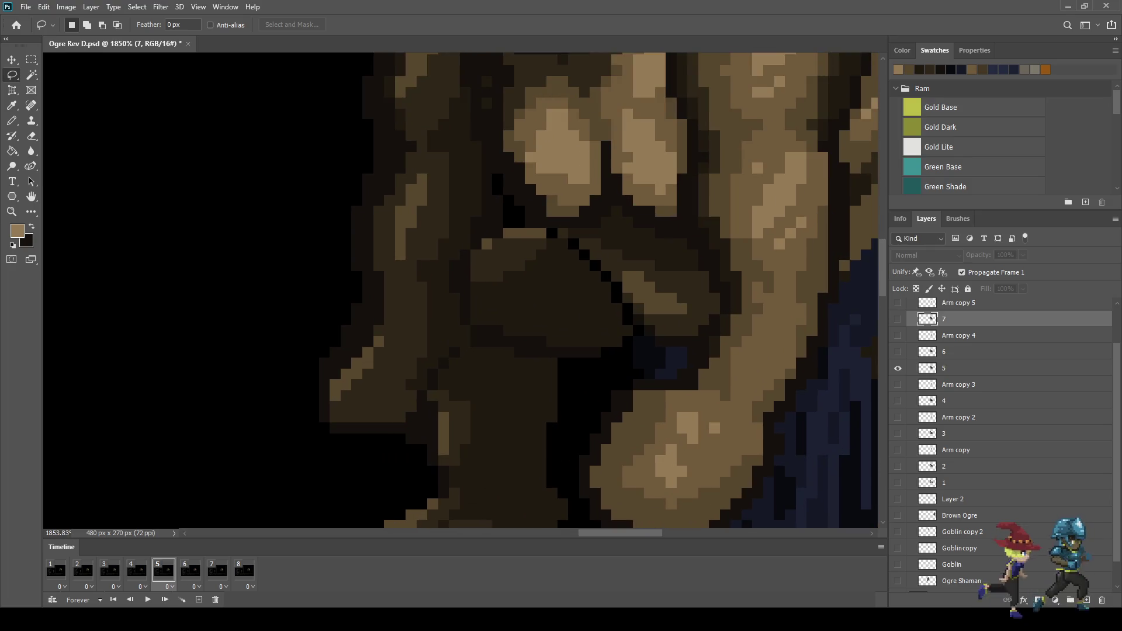
Sample the arm's dark brown and repaint two black pixels on layer 5 with the Pencil
key("i")
left_click(584, 380)
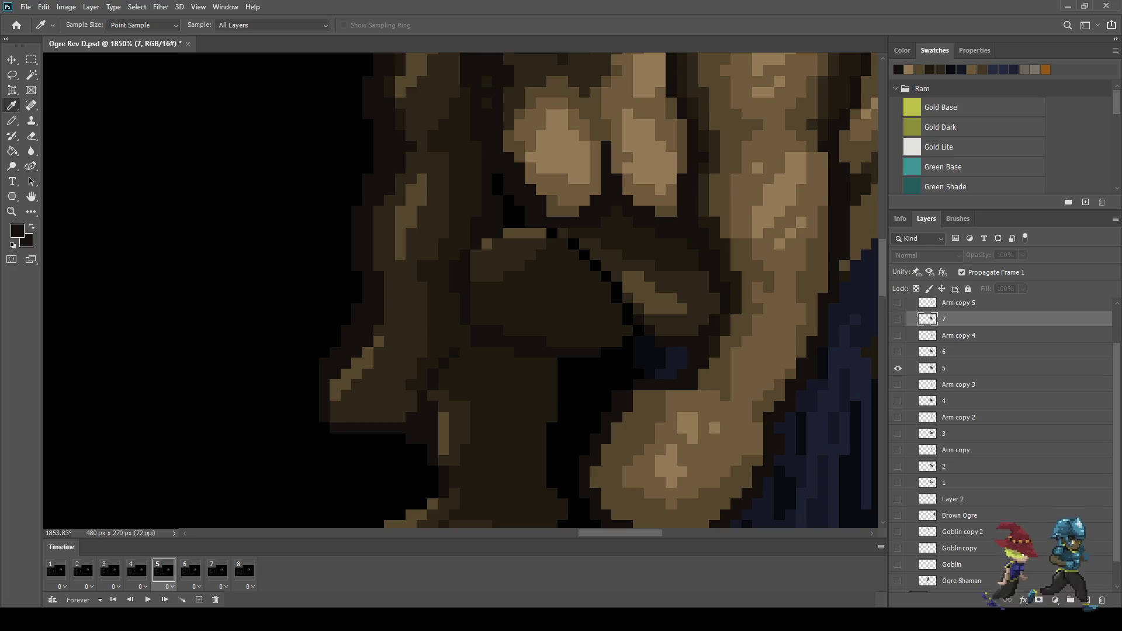
key("b")
left_click(959, 368)
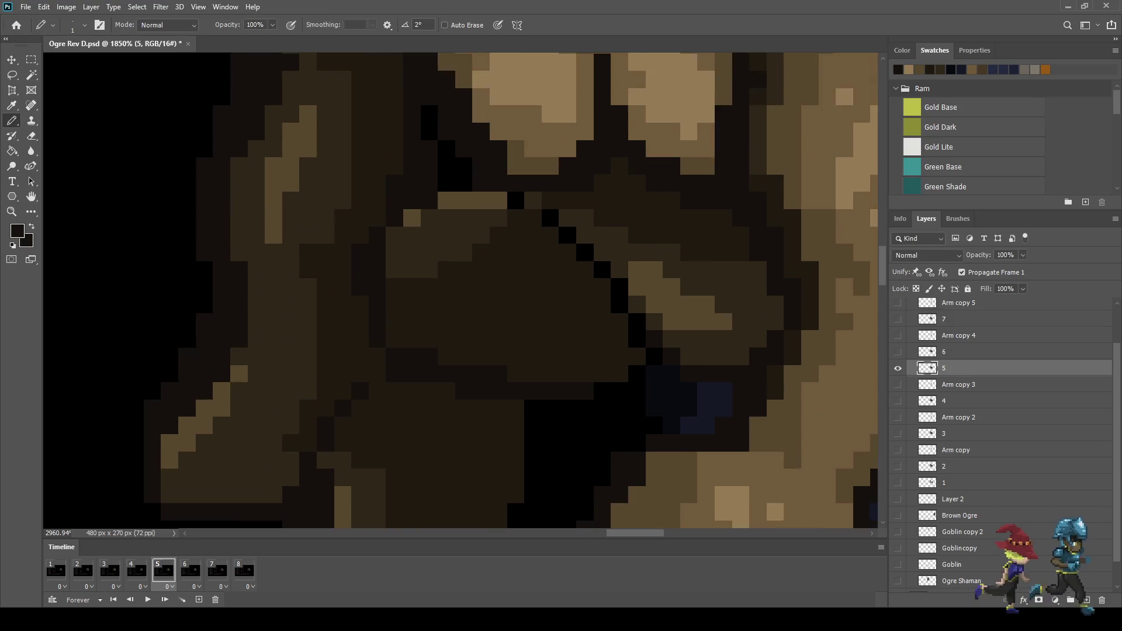
scroll(607, 288, "up", 3)
left_click_drag(642, 328, 642, 349)
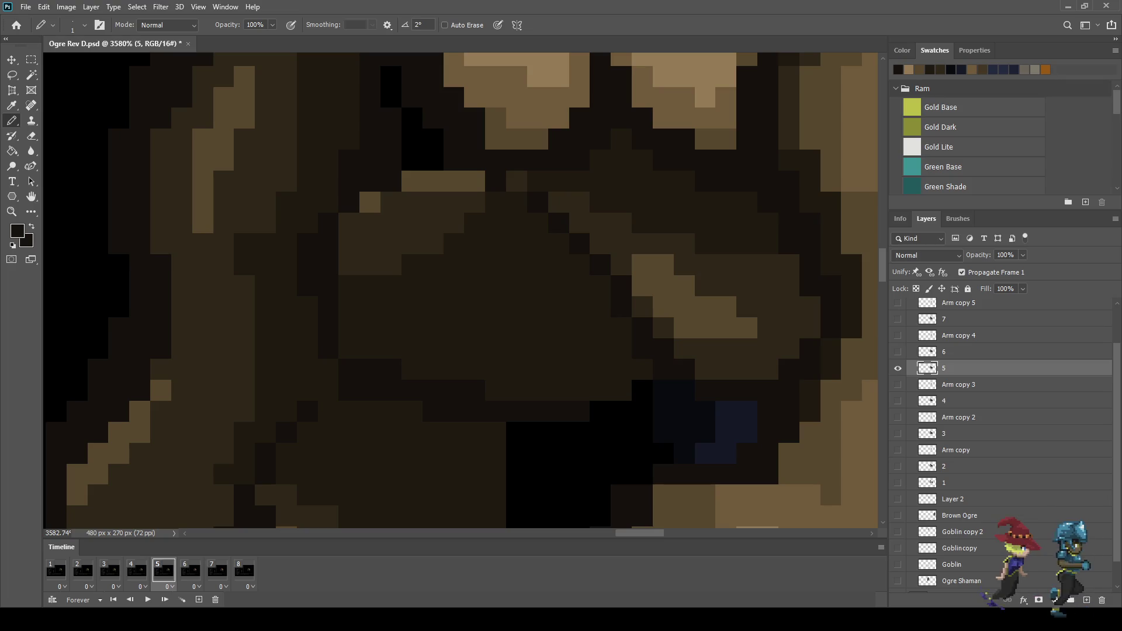
scroll(607, 280, "down", 5)
scroll(607, 281, "down", 3)
scroll(607, 281, "down", 2)
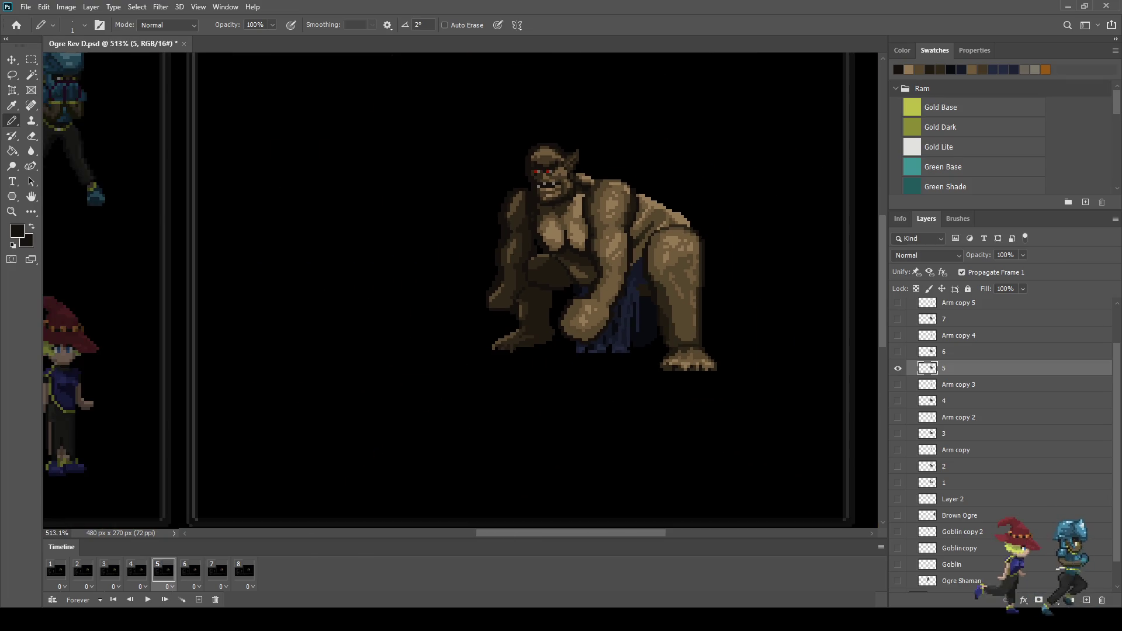
On layer 7, repaint six black pixels along the arm's diagonal crease dark brown
key("Right")
key("Right")
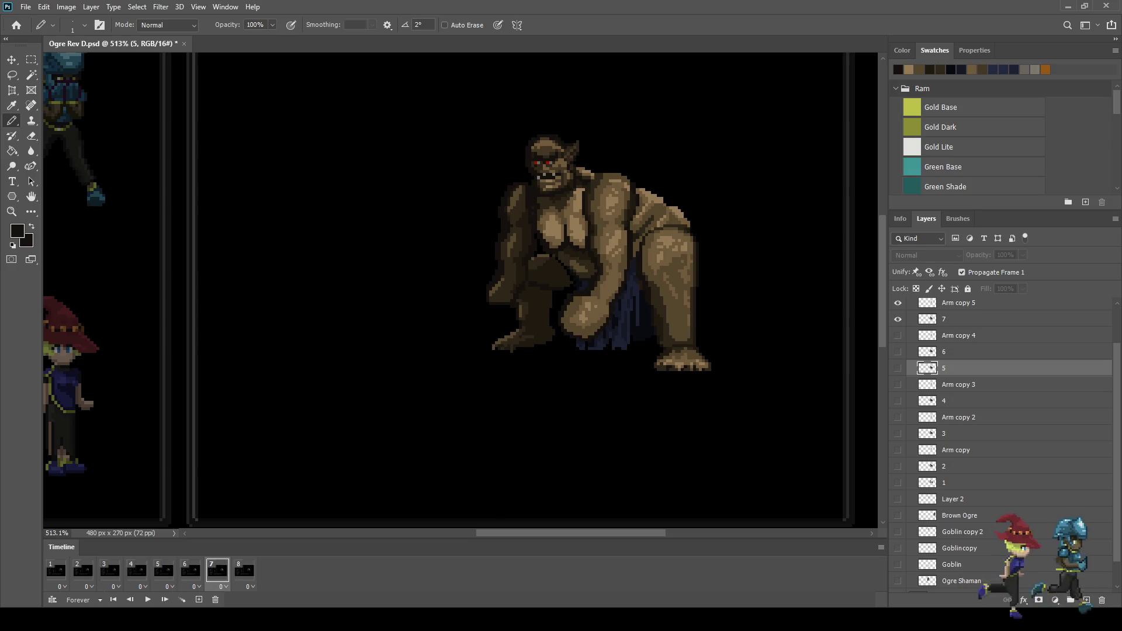
left_click(959, 319)
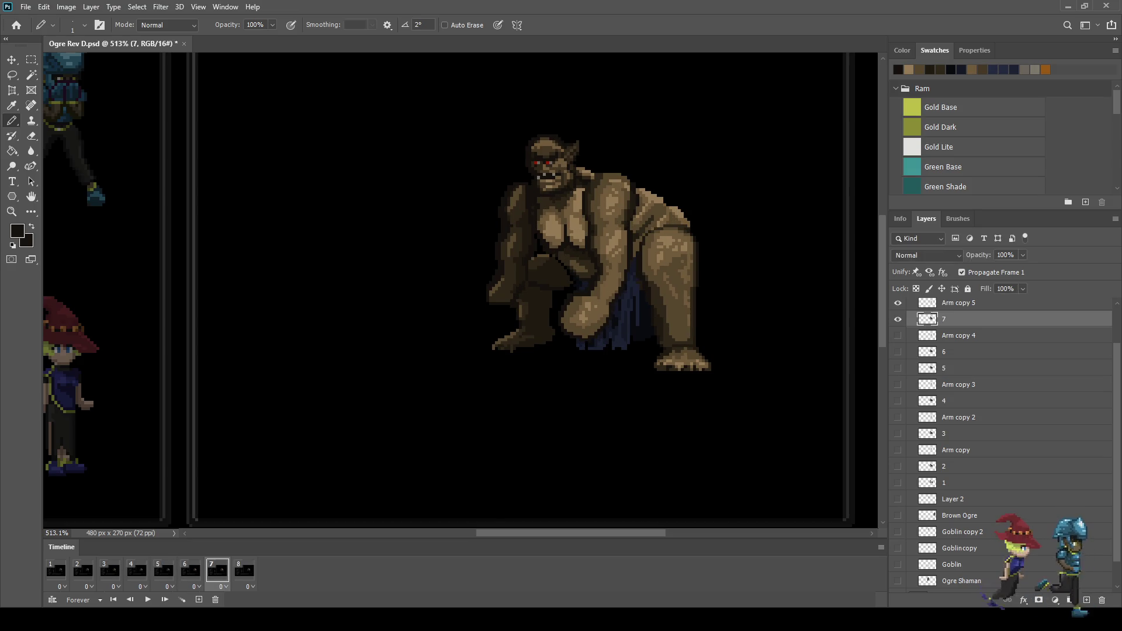
scroll(570, 216, "up", 2)
scroll(570, 216, "up", 2)
scroll(570, 217, "up", 2)
scroll(570, 216, "up", 2)
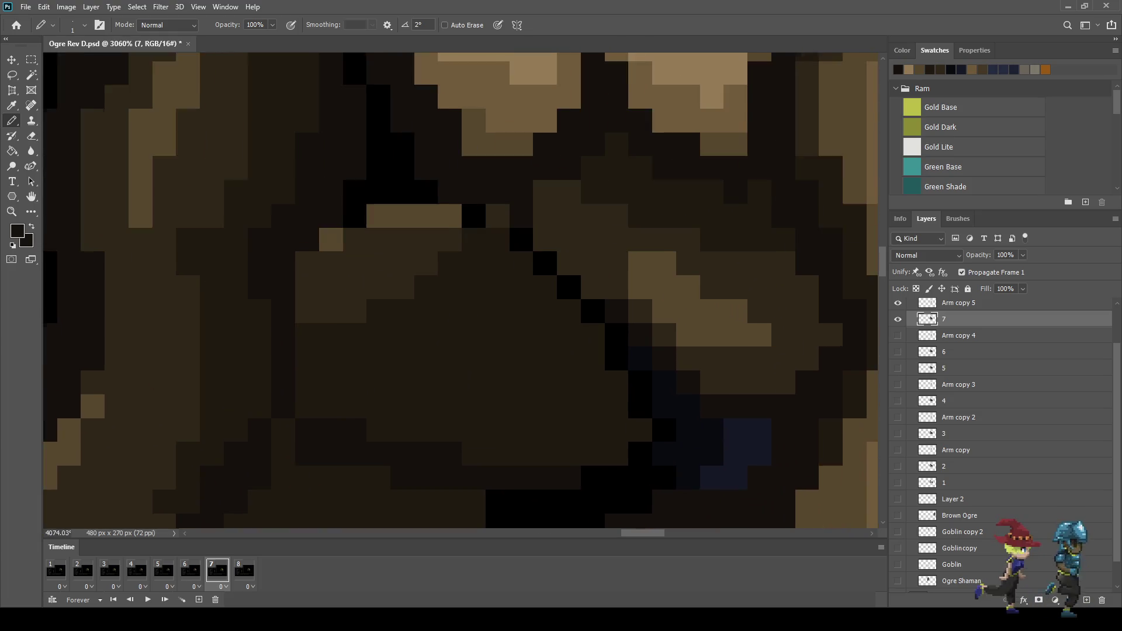
scroll(629, 410, "up", 1)
scroll(628, 409, "up", 1)
left_click(614, 319)
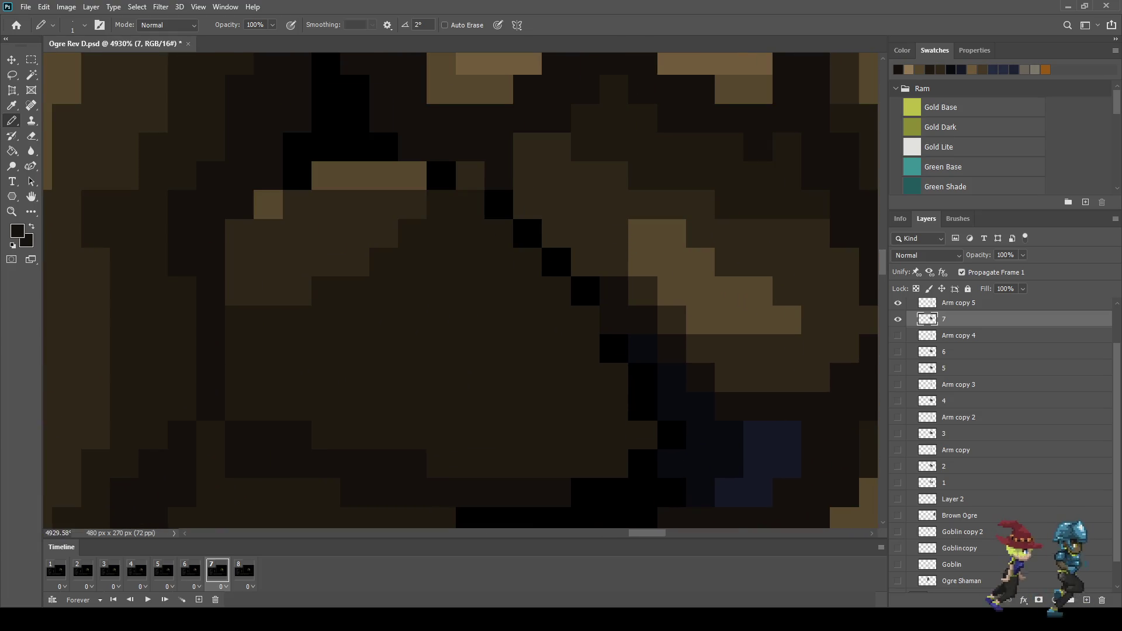
left_click(586, 291)
left_click(556, 262)
left_click(528, 234)
left_click(499, 204)
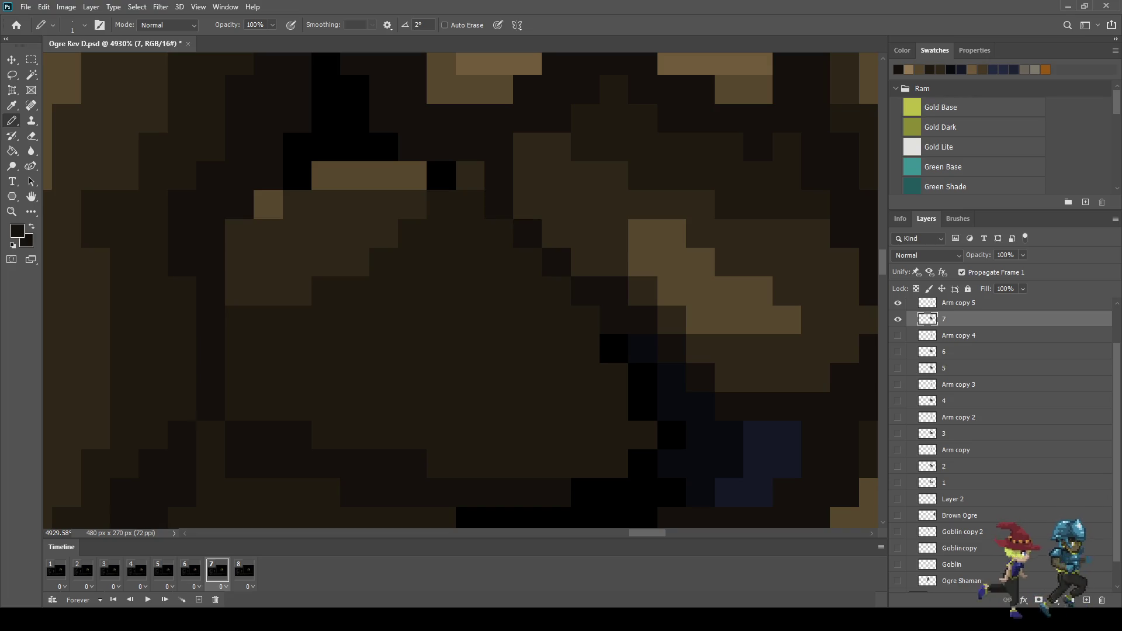
left_click(441, 176)
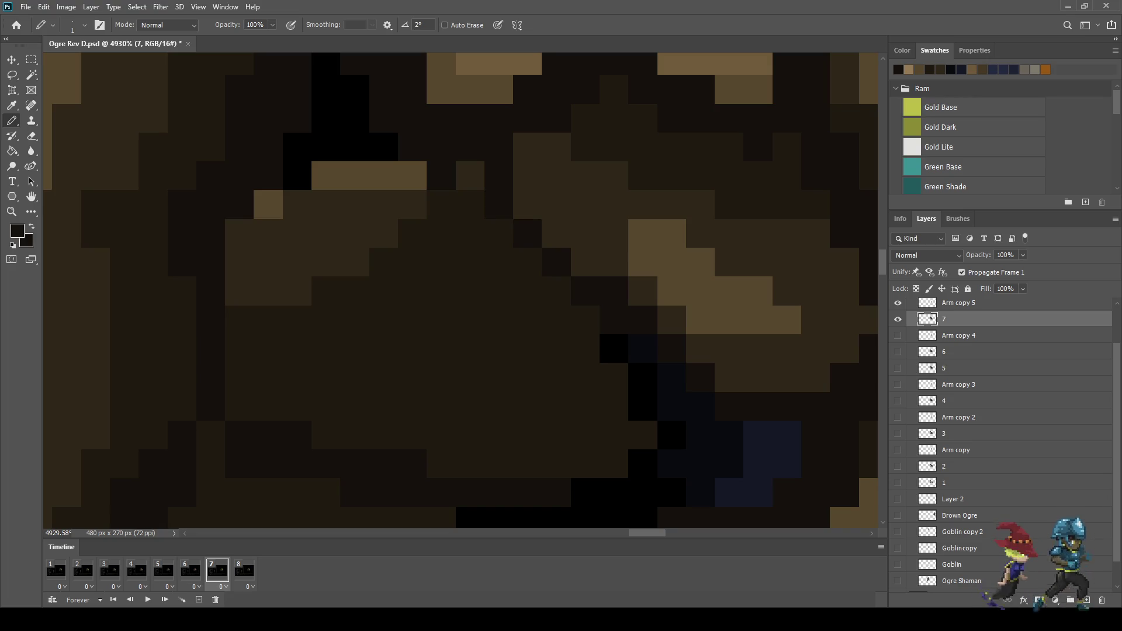
Sample dark navy and paint four black pixels near the loincloth in navy
key("i")
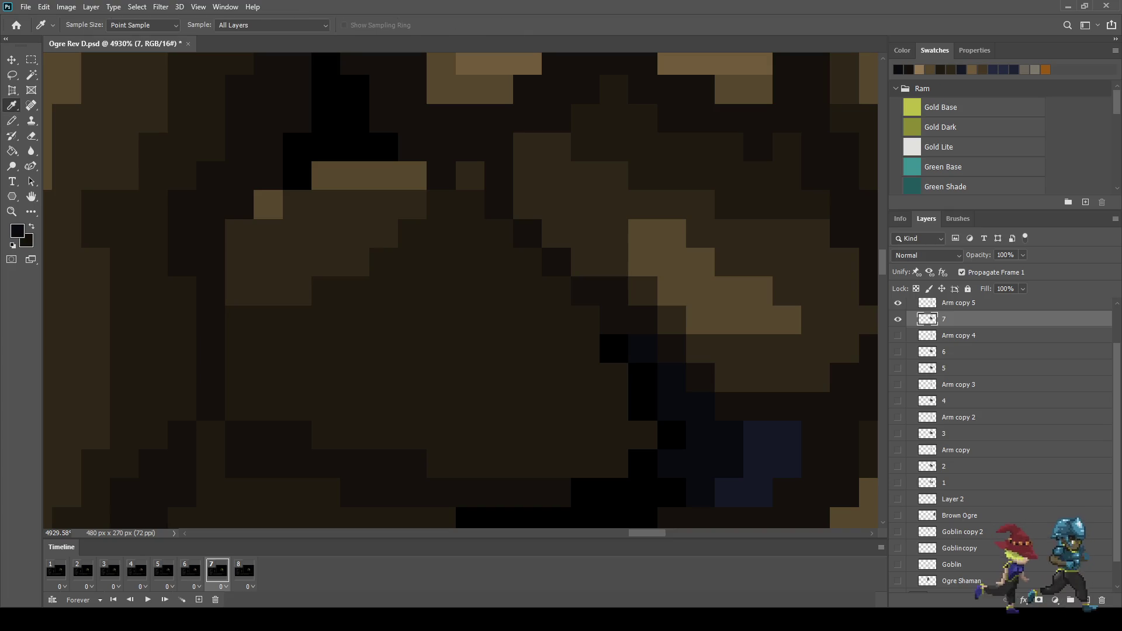
key("b")
left_click(614, 349)
left_click(644, 378)
left_click(643, 407)
left_click(672, 434)
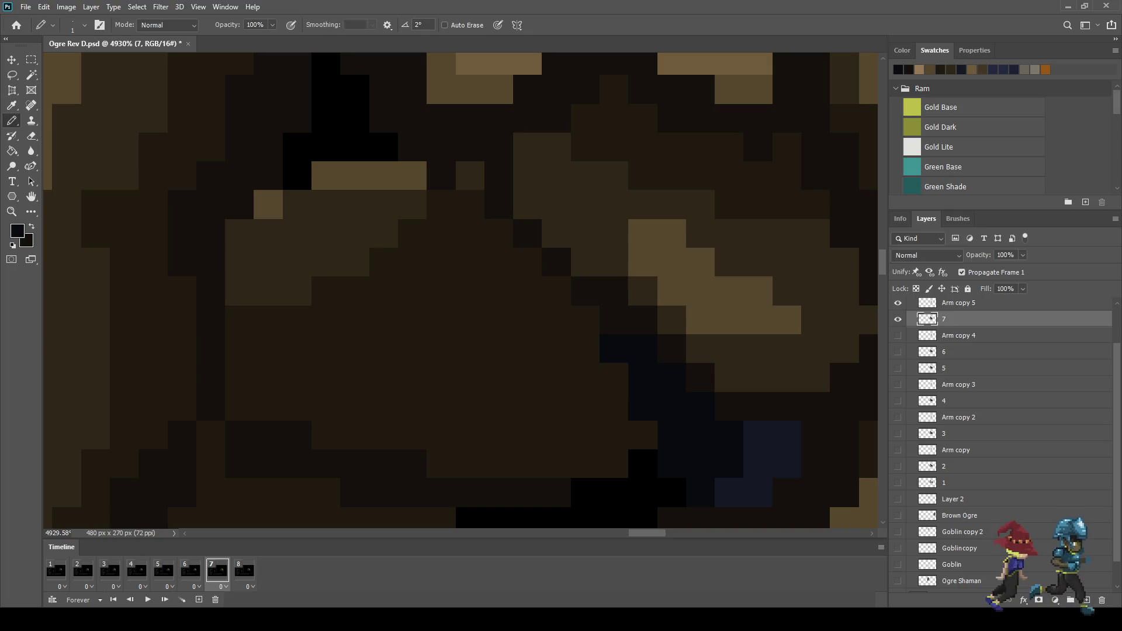
scroll(707, 344, "down", 10)
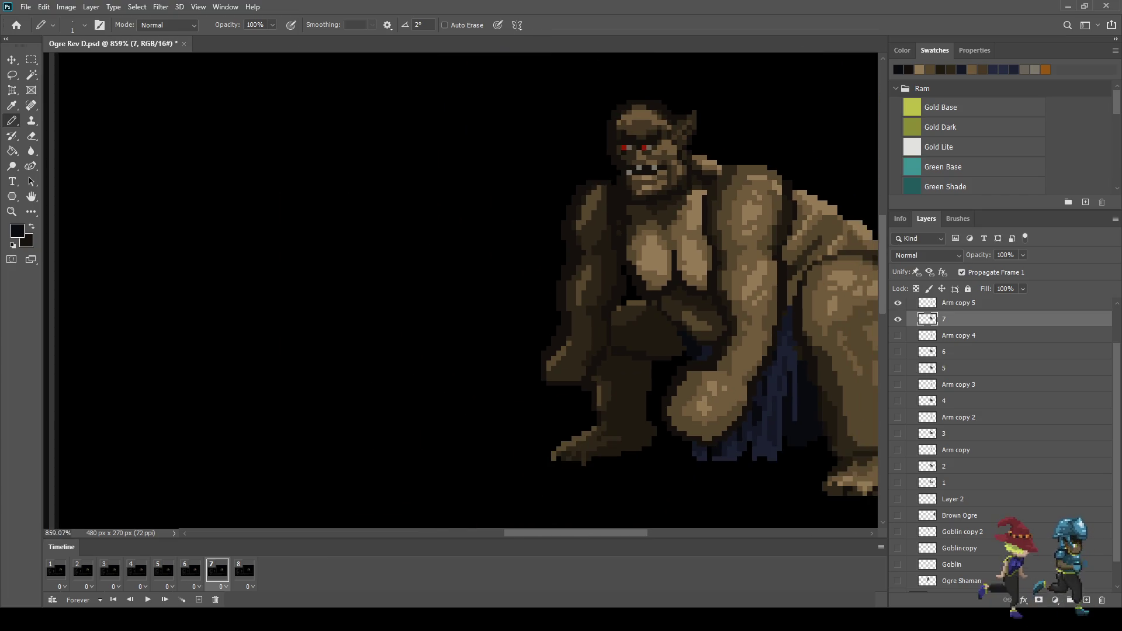
scroll(710, 327, "down", 5)
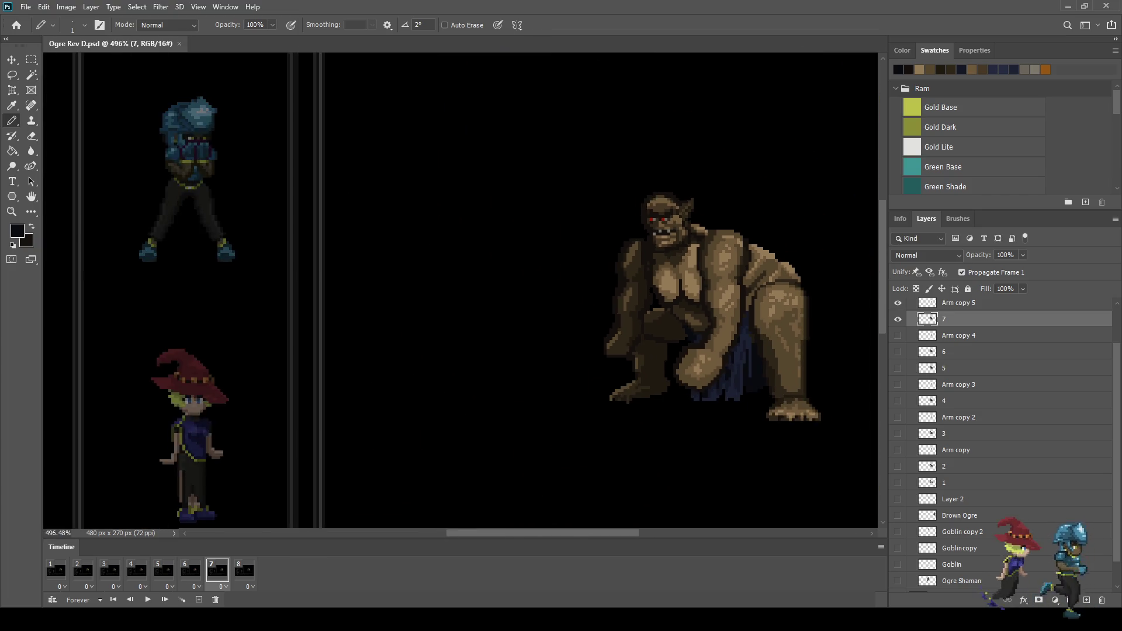
Play the touched-up ogre loop zoomed out to the full battle-scene mockup
key("space")
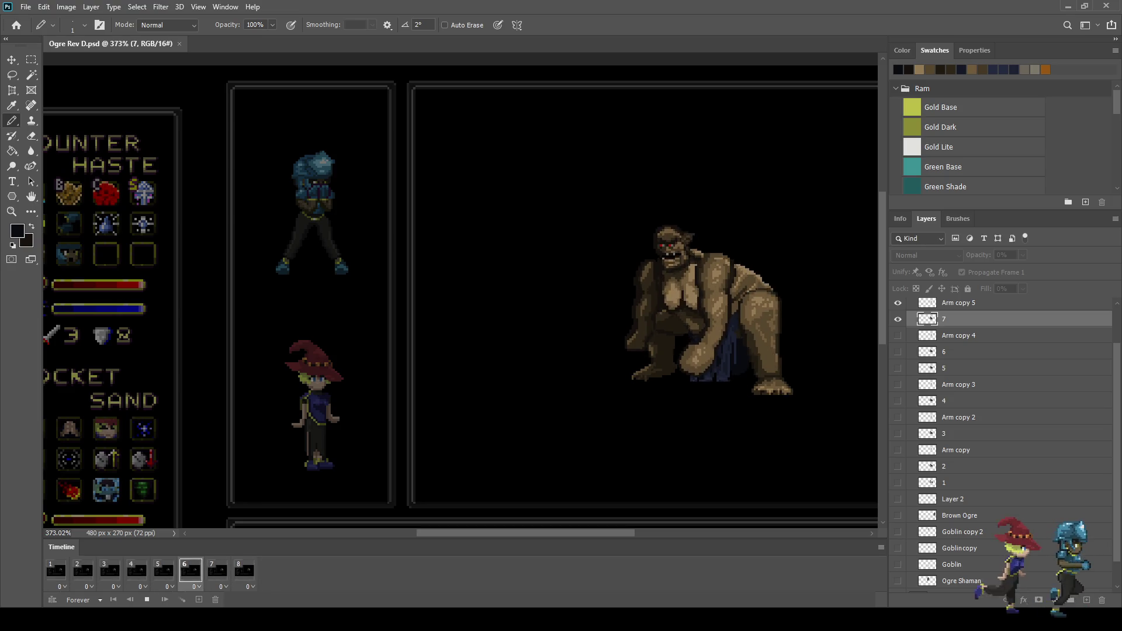
scroll(710, 327, "down", 2)
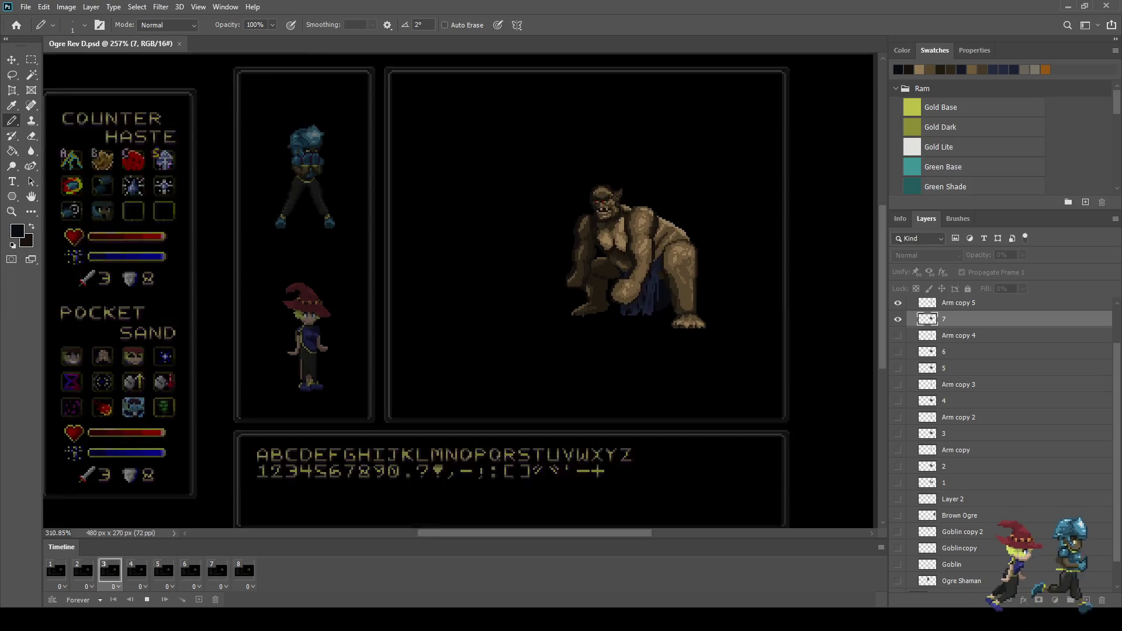
scroll(670, 233, "up", 5)
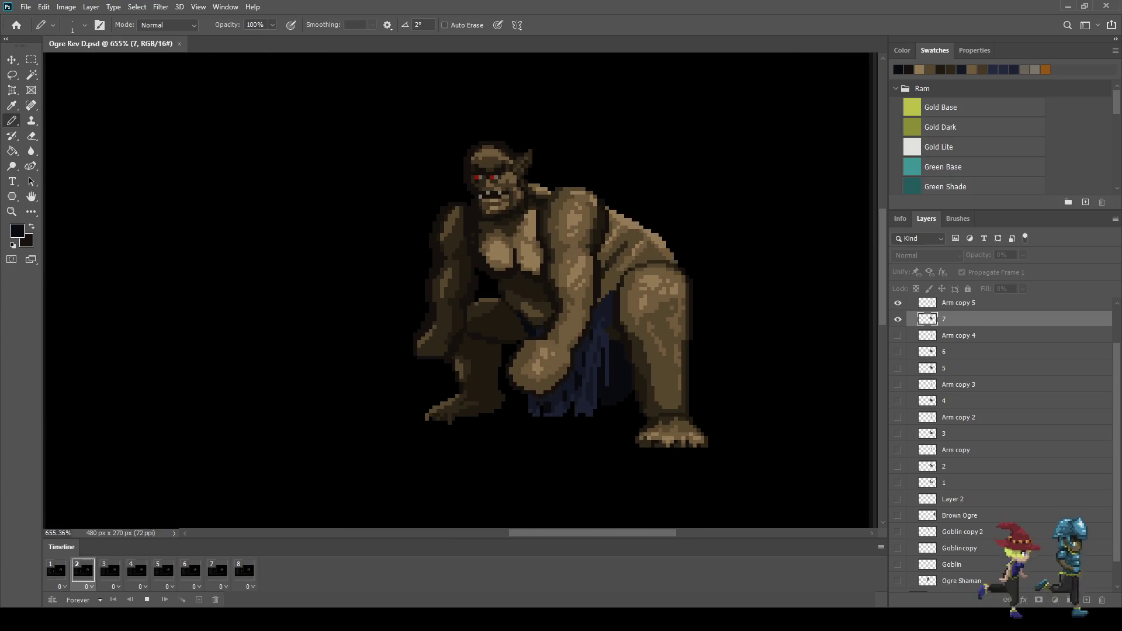
Stop the preview, zoom in, and restart the ogre animation playback
key("space")
scroll(524, 290, "up", 2)
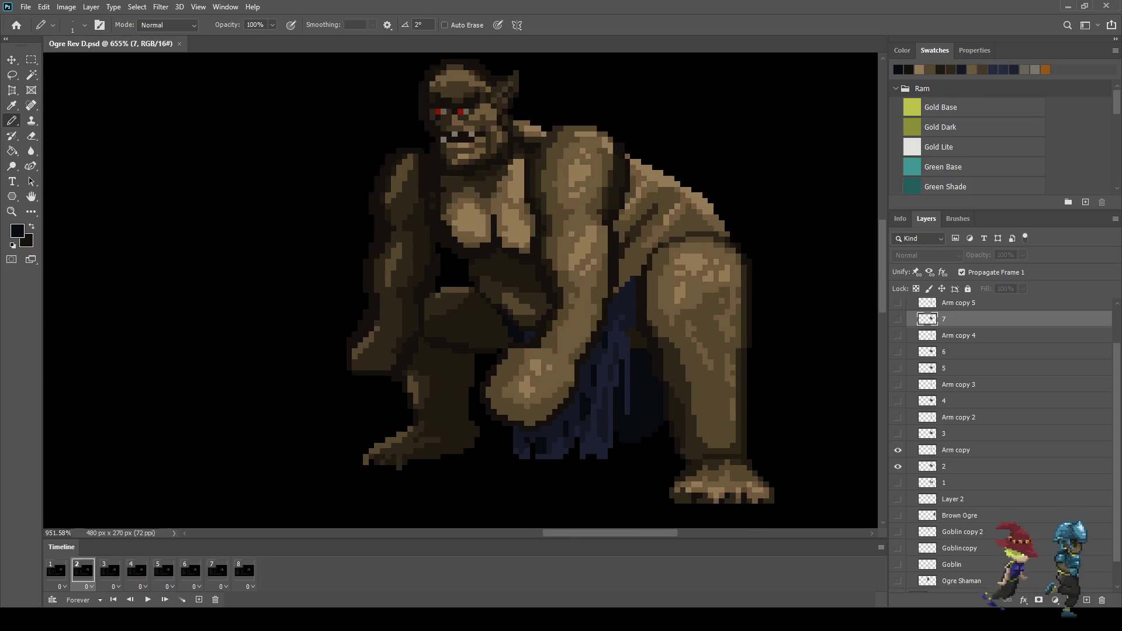
scroll(523, 291, "up", 2)
key("space")
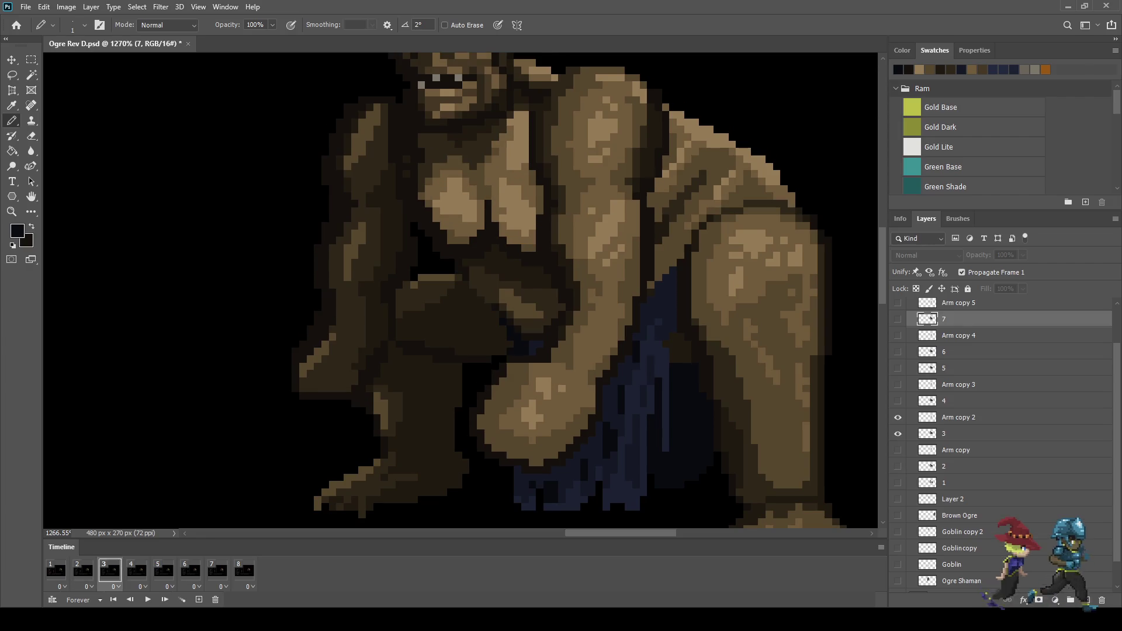
Return to frame 5 and make layer 5 active with the Pencil ready
key("Left")
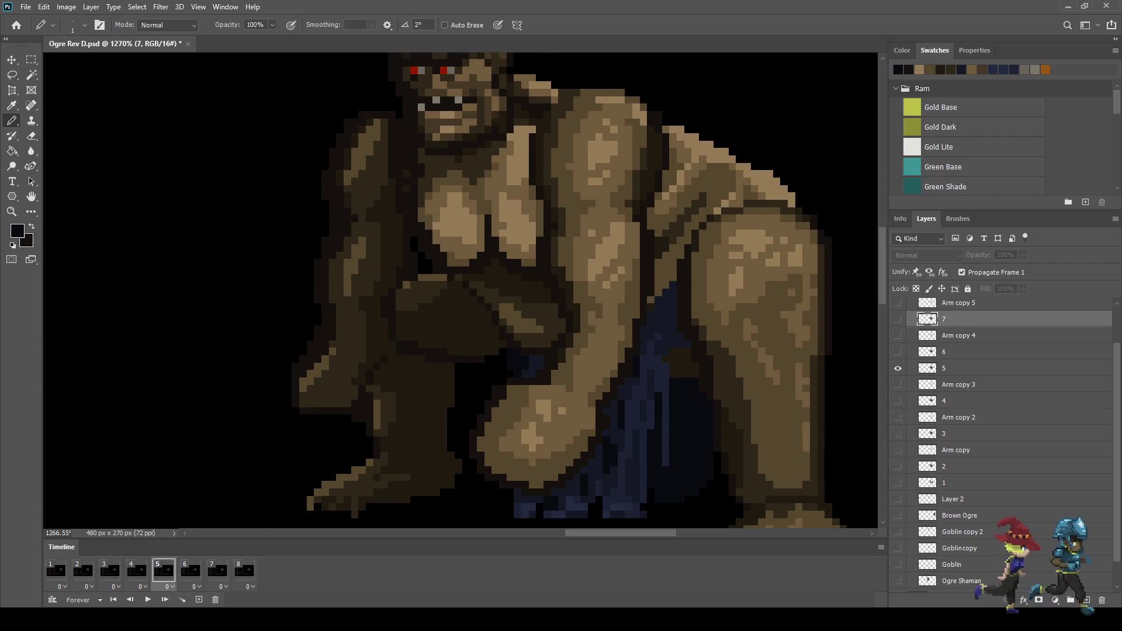
scroll(512, 348, "up", 3)
key("i")
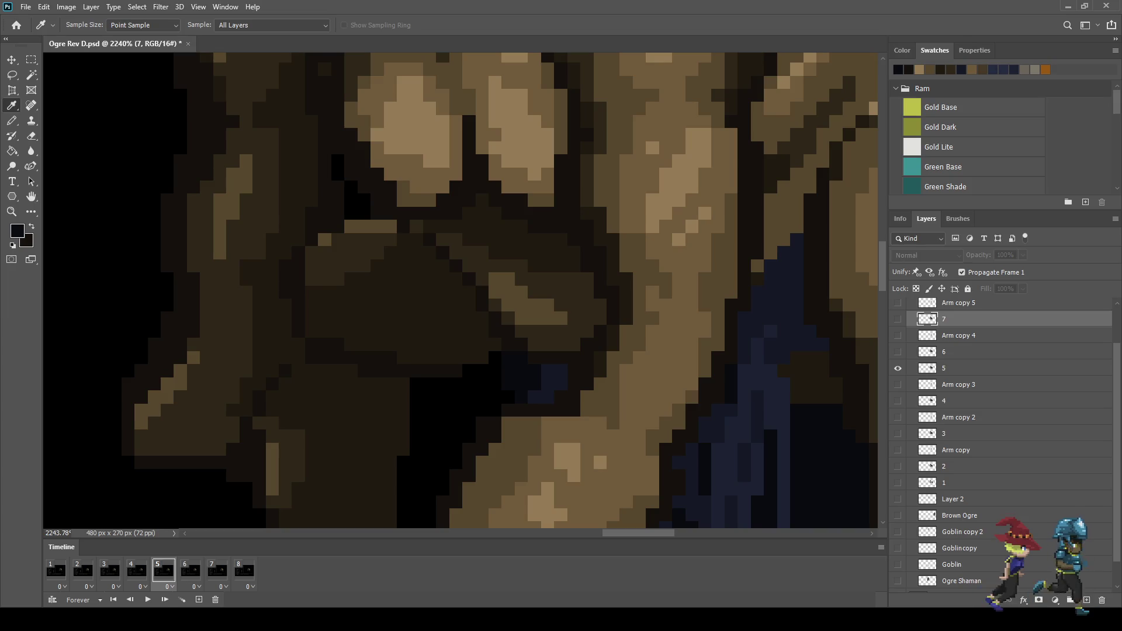
key("b")
left_click(944, 368)
scroll(470, 299, "up", 3)
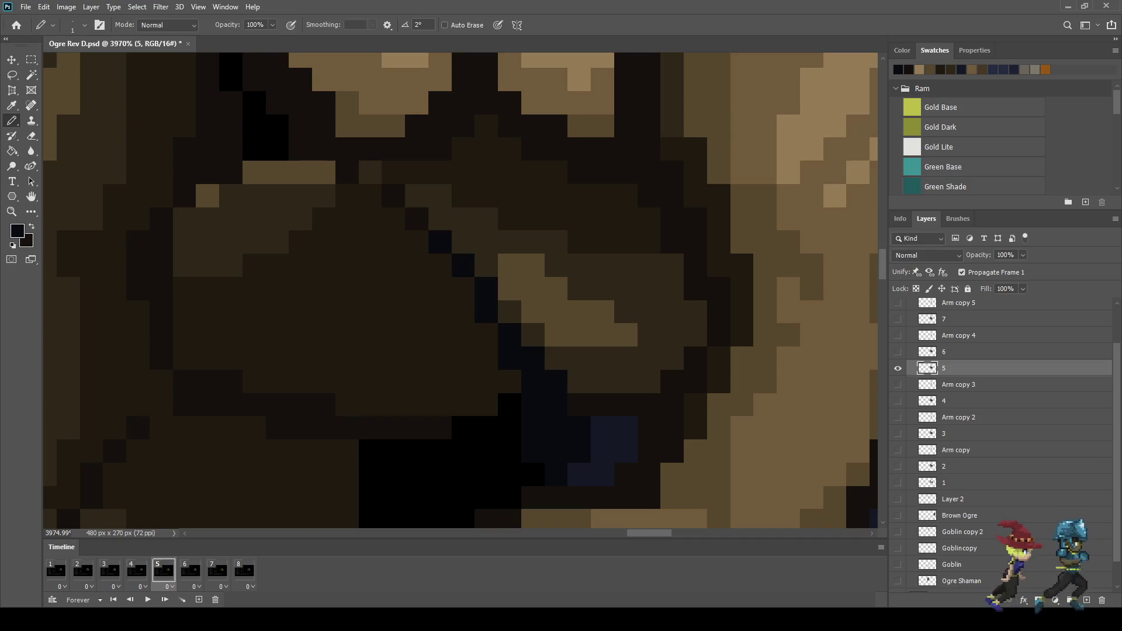
scroll(471, 292, "down", 2)
scroll(471, 292, "down", 2)
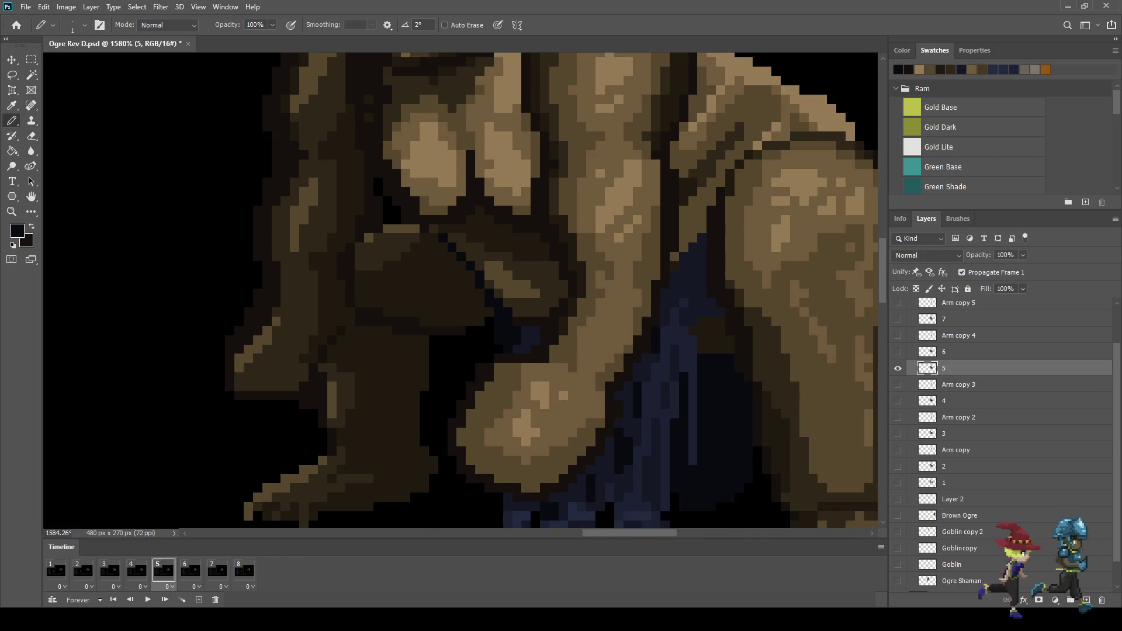
scroll(471, 292, "down", 2)
Compare the fist pose by stepping through frames 4 to 7, then play from frame 1
key("Left")
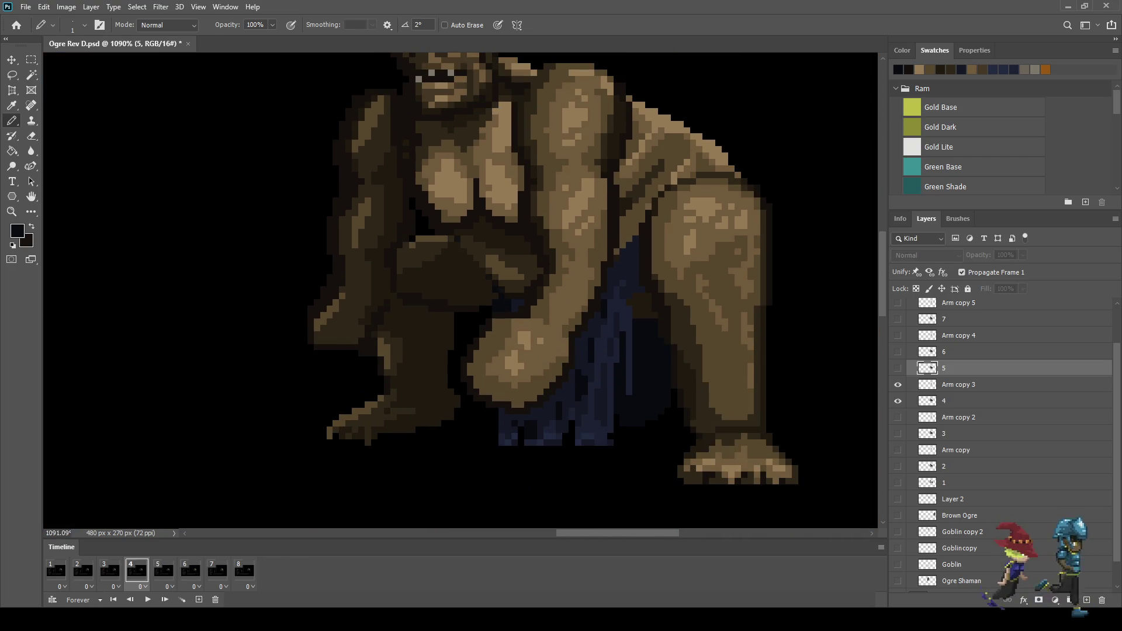
key("Right")
key("Right")
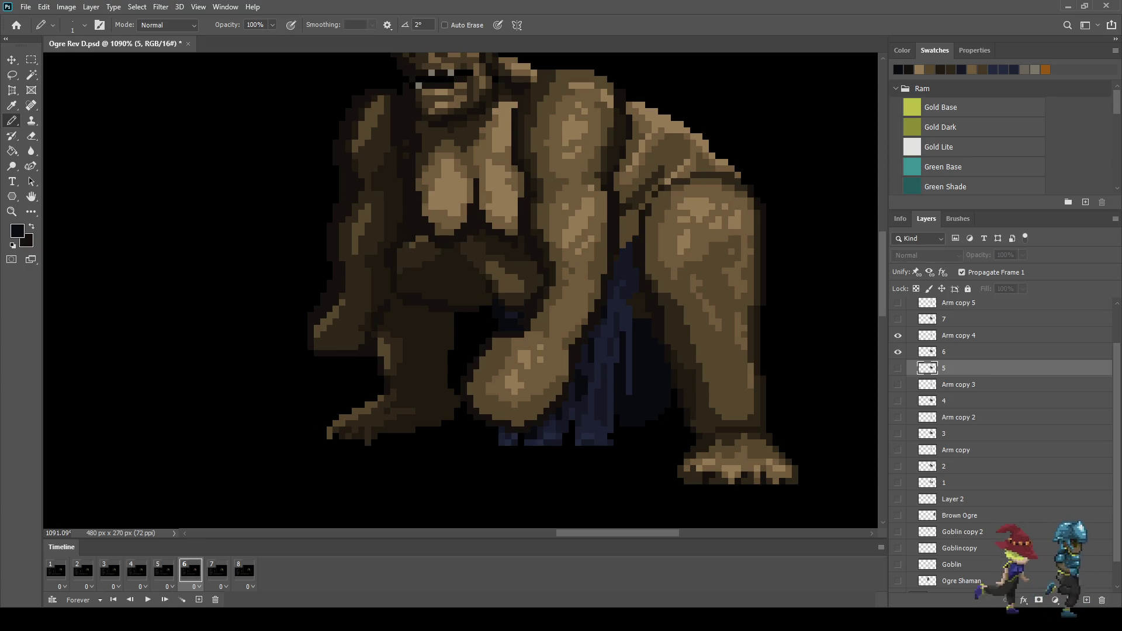
key("Right")
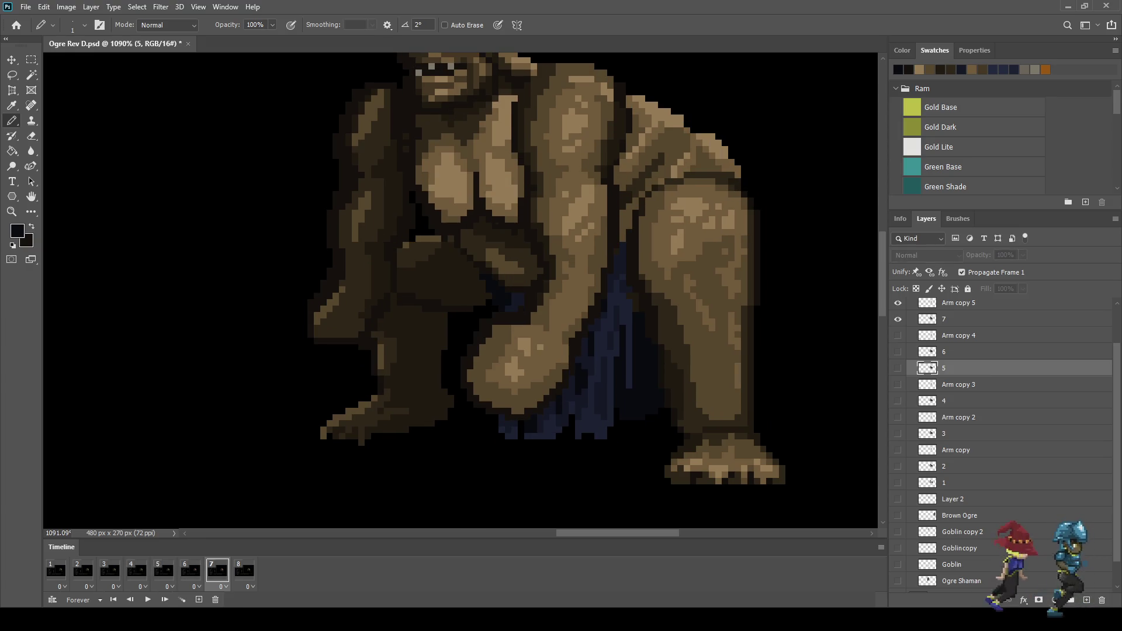
scroll(480, 263, "up", 2)
scroll(479, 263, "up", 3)
scroll(479, 263, "up", 2)
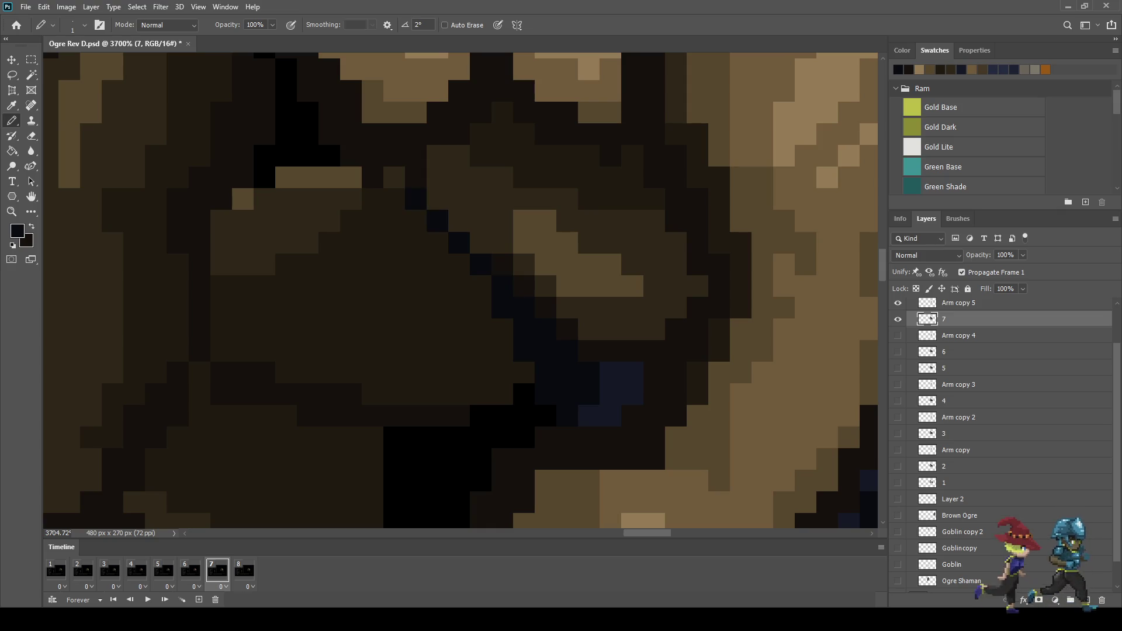
key("Left")
key("Right")
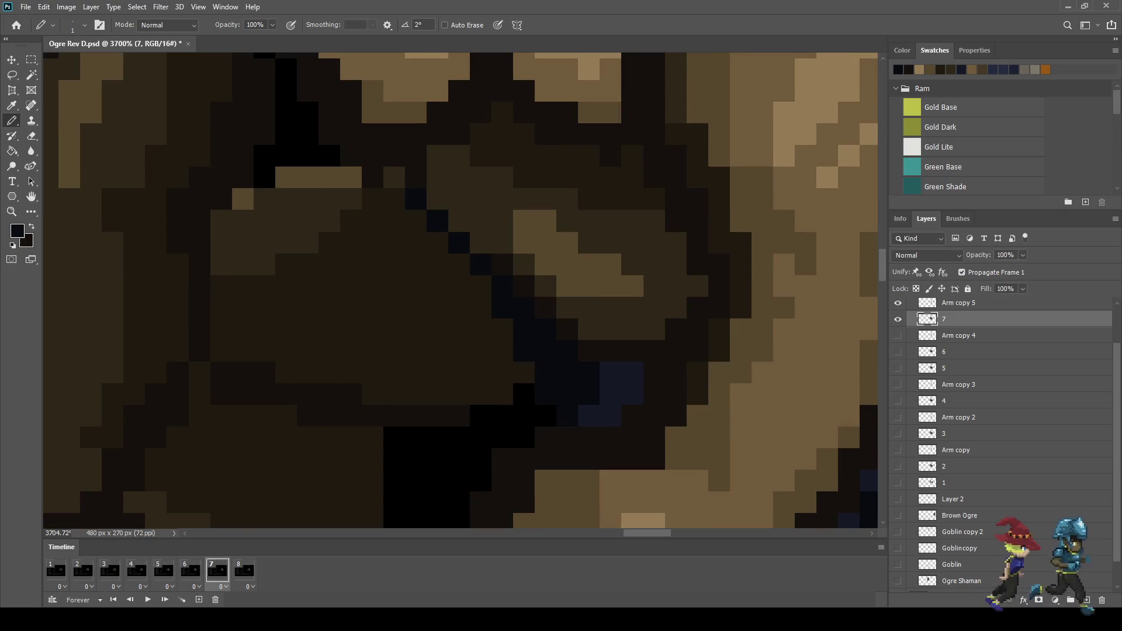
scroll(462, 293, "down", 2)
scroll(462, 292, "down", 3)
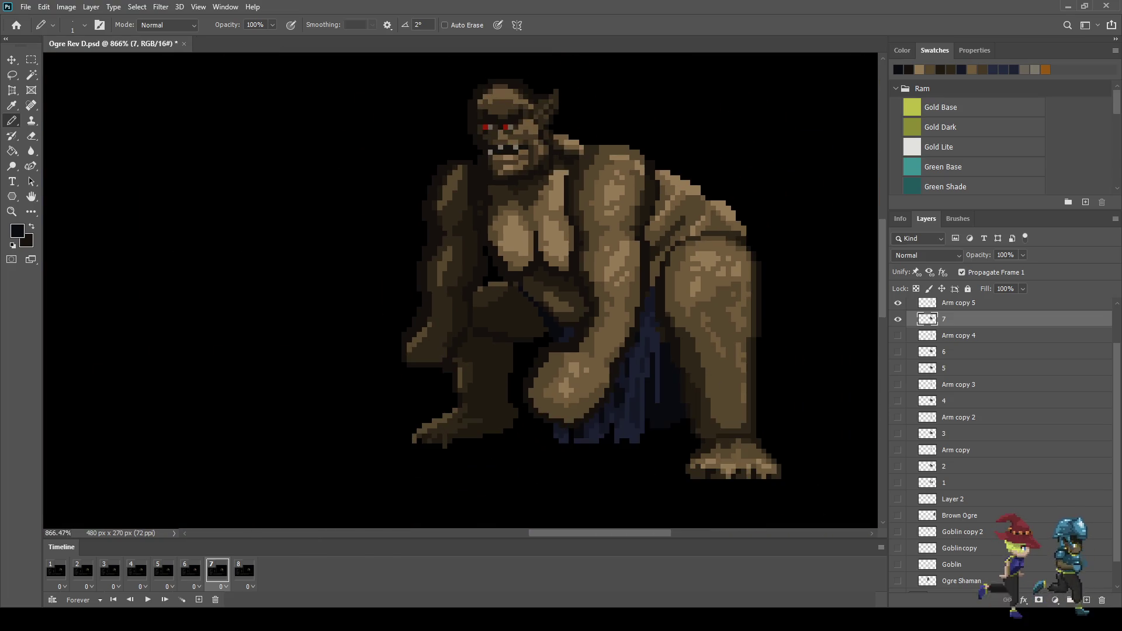
scroll(462, 293, "up", 3)
scroll(462, 292, "up", 2)
scroll(462, 316, "up", 1)
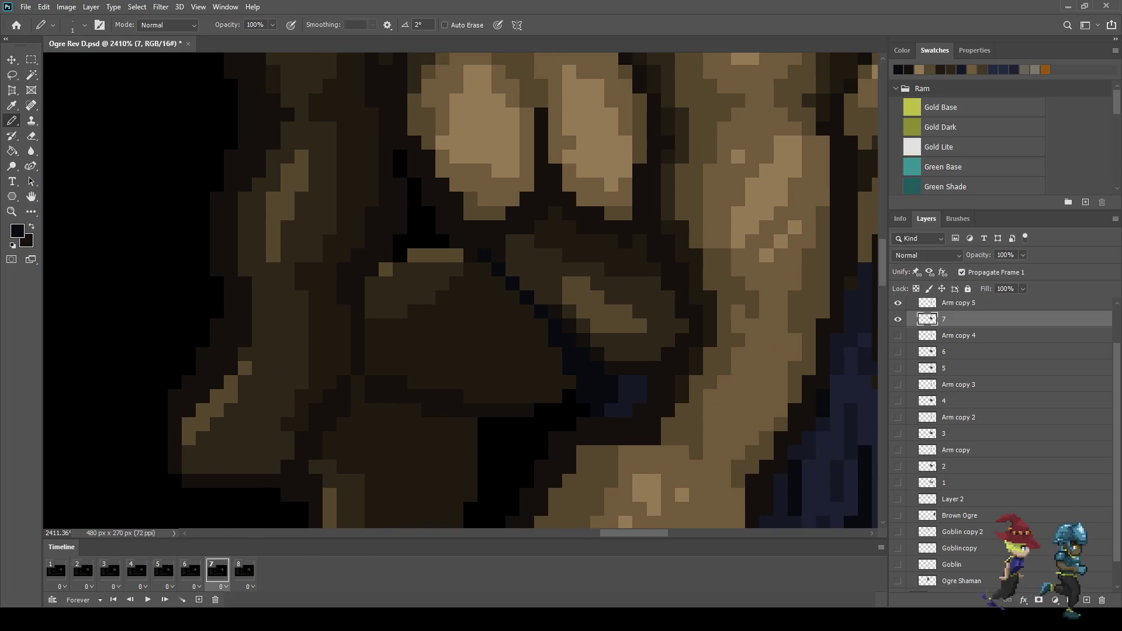
scroll(462, 316, "down", 2)
scroll(462, 315, "down", 2)
key("Right")
key("Right")
key("space")
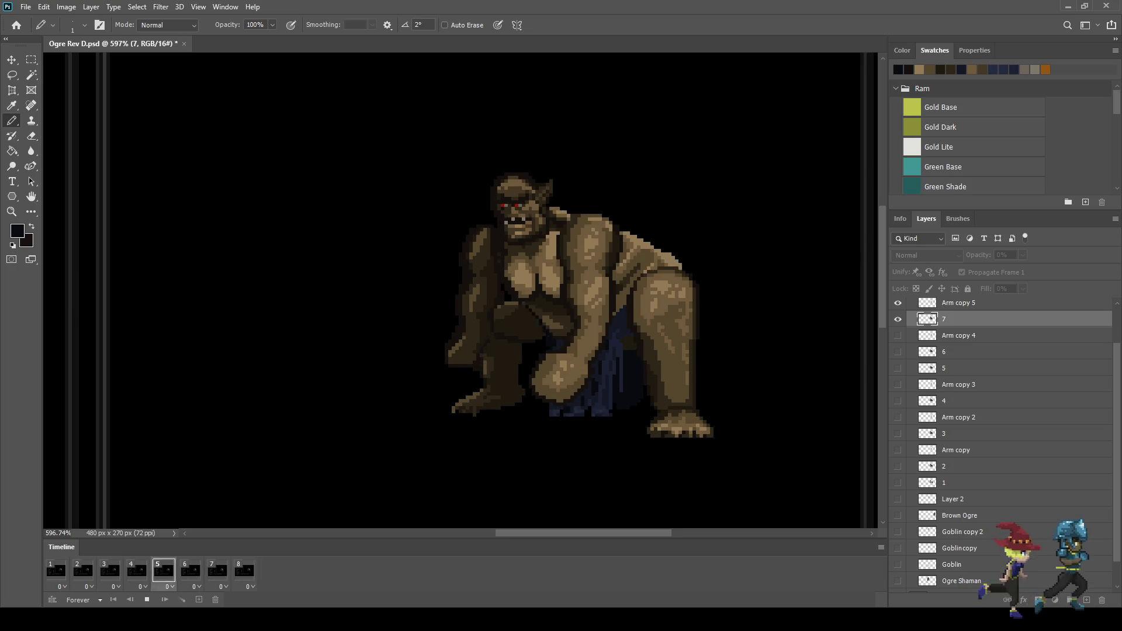
Stop the battle-scene preview, jump to frame 1 and zoom in on the ogre's head
scroll(654, 222, "down", 4)
scroll(459, 296, "down", 2)
scroll(459, 295, "up", 3)
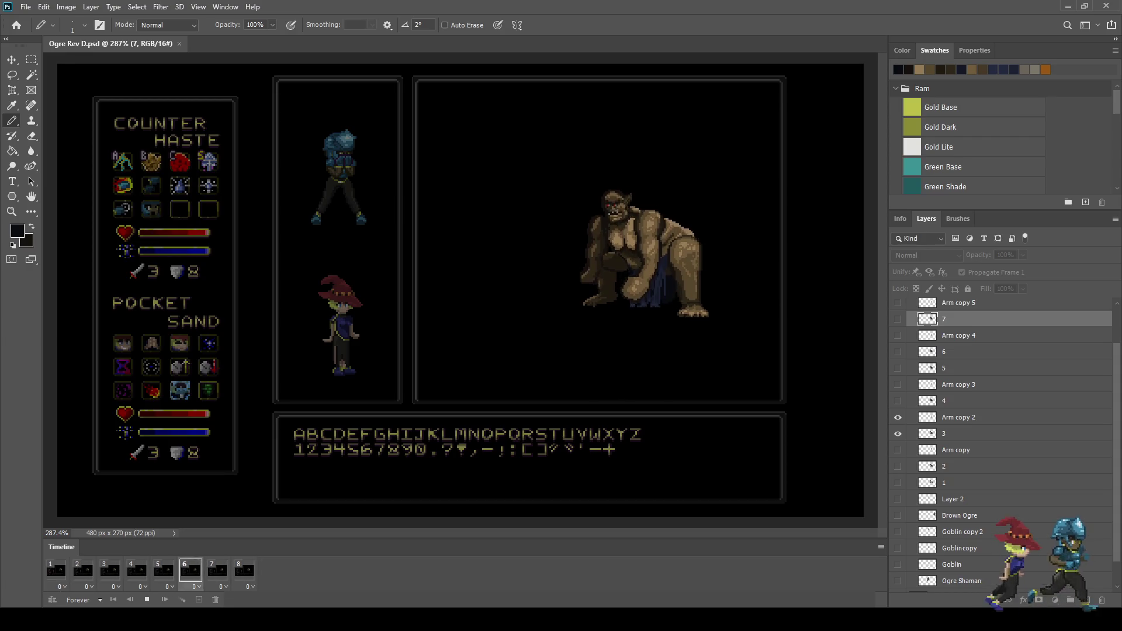
left_click(191, 570)
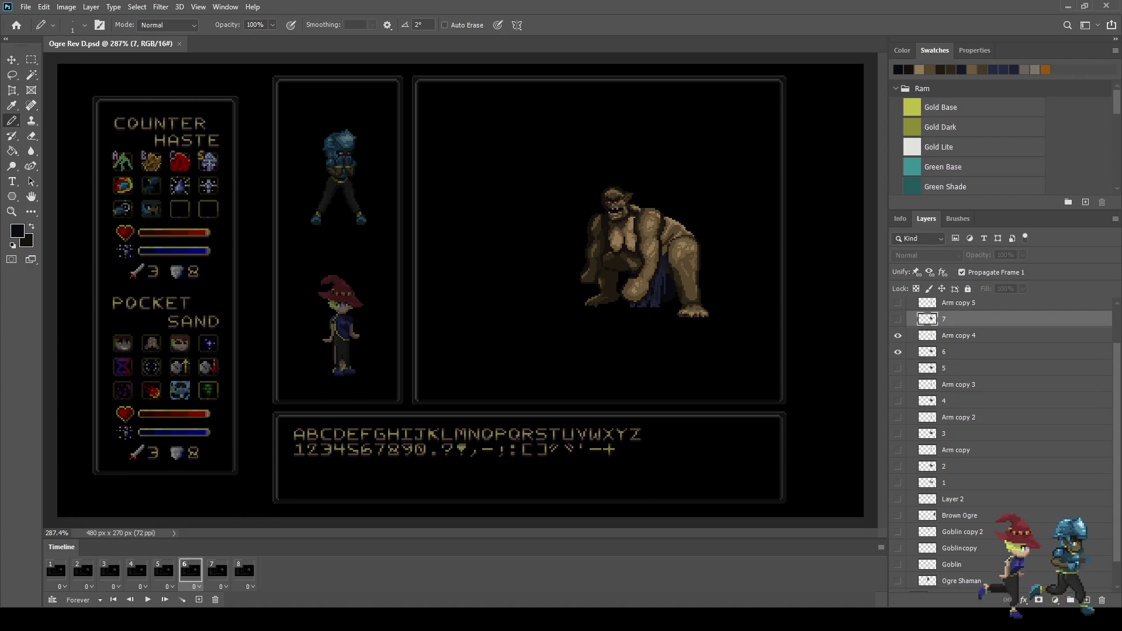
left_click(56, 570)
scroll(604, 216, "up", 5)
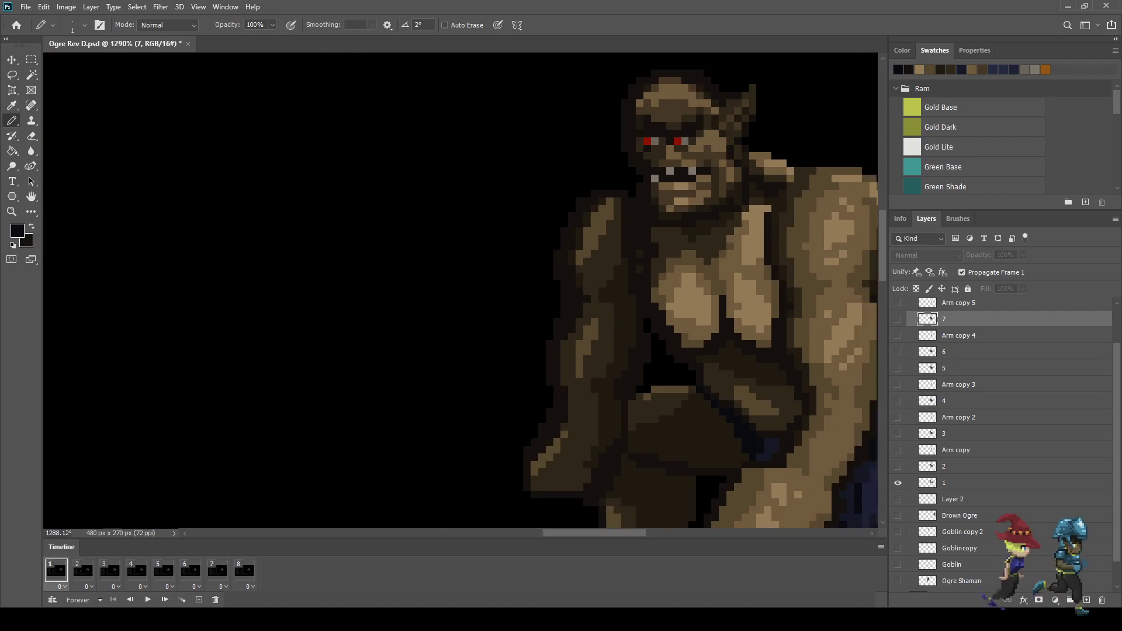
Step through Timeline frames 1–4, selecting the matching layers 1–4 for each
scroll(657, 240, "up", 3)
key("alt")
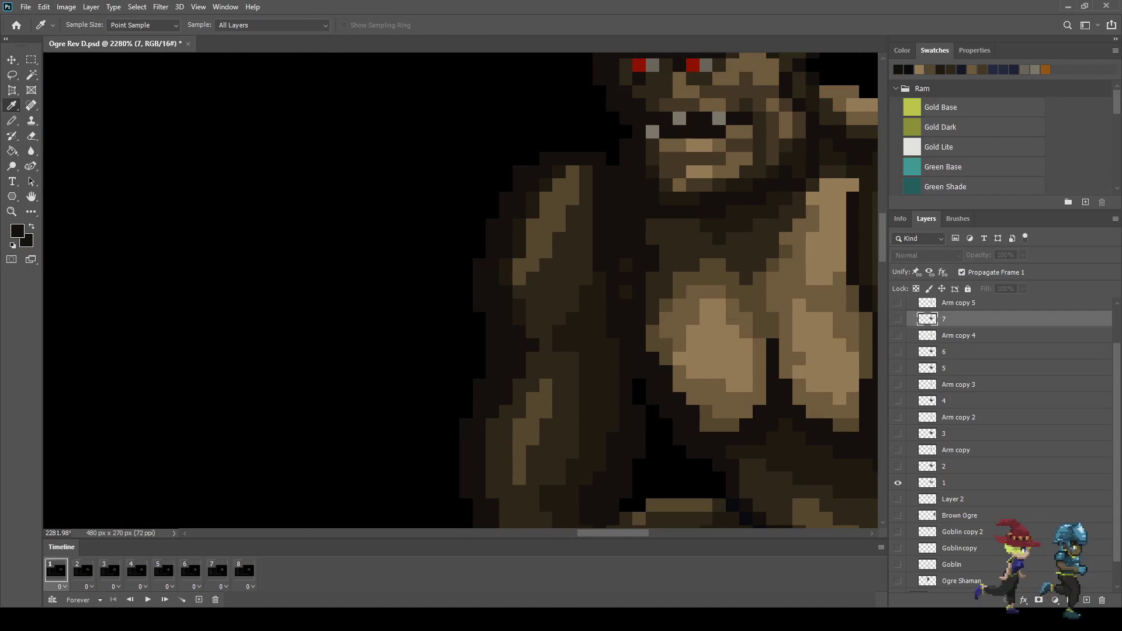
left_click(959, 482)
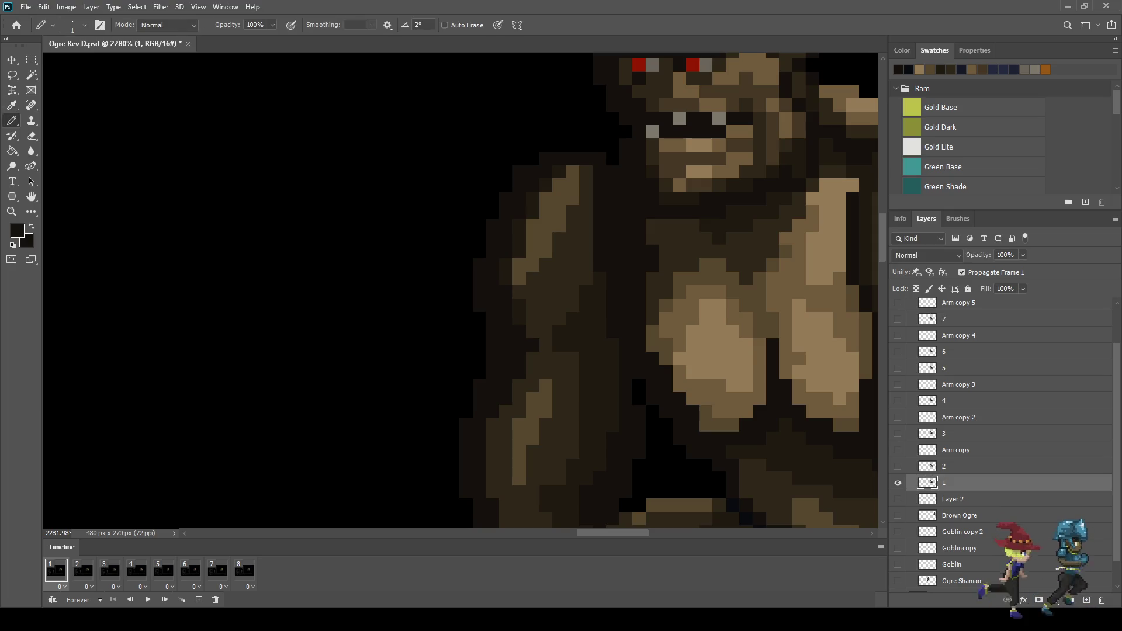
left_click(82, 570)
left_click(959, 466)
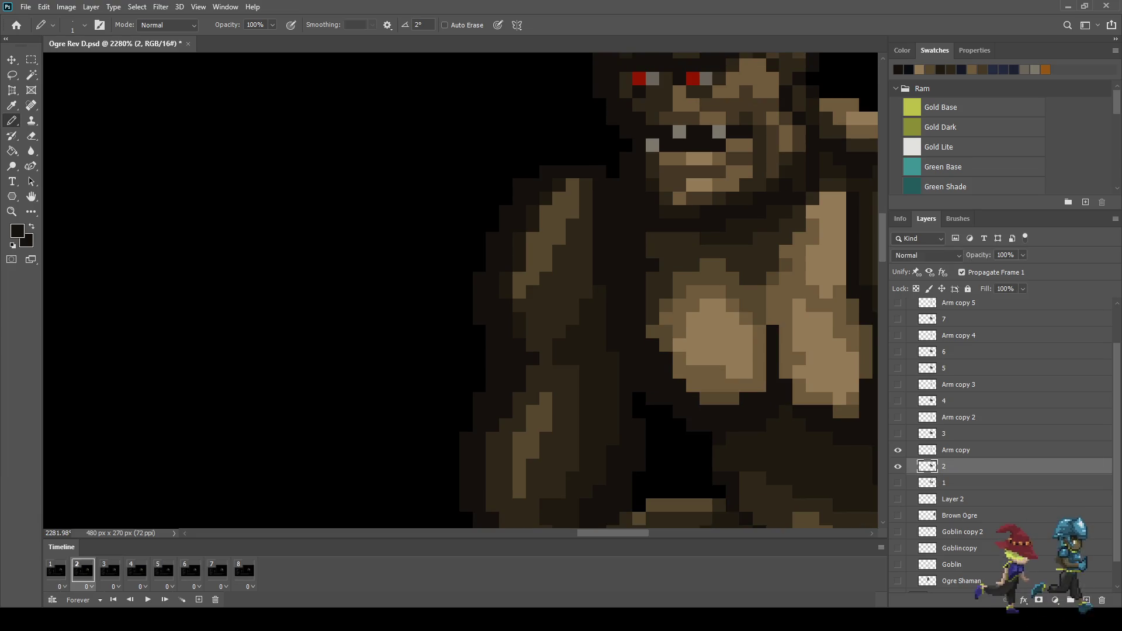
left_click(109, 571)
left_click(959, 433)
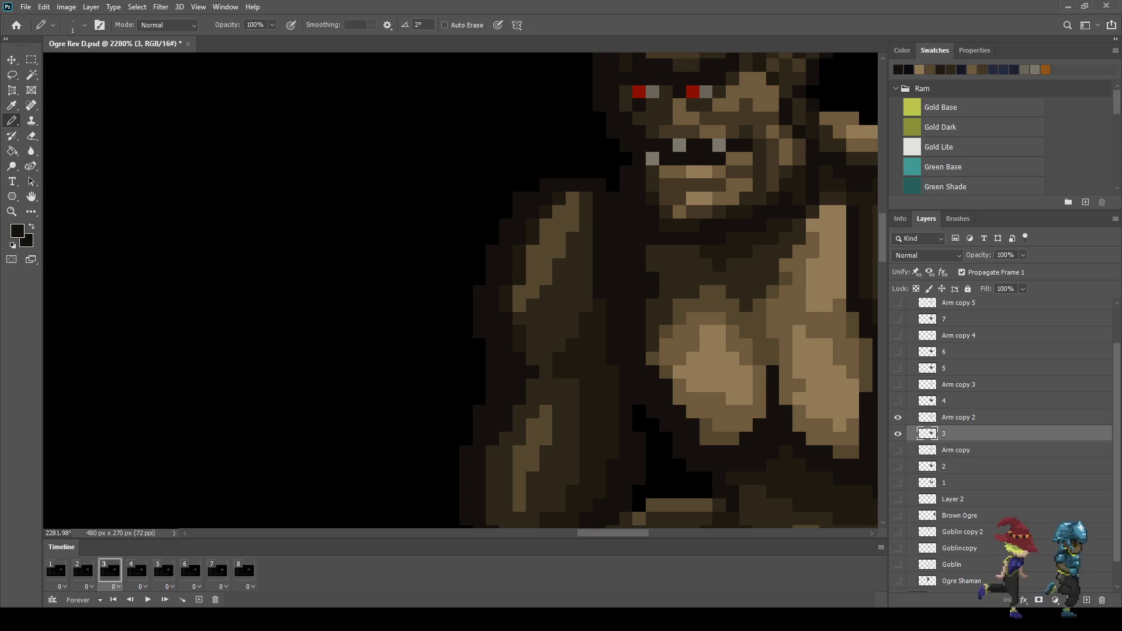
left_click(136, 570)
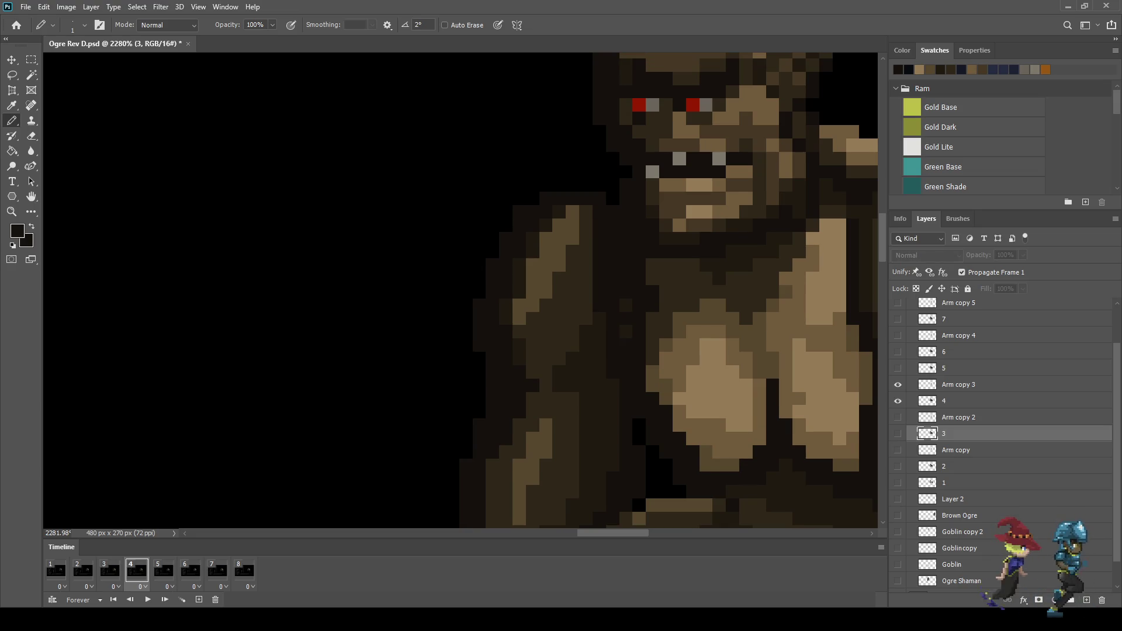
left_click(959, 401)
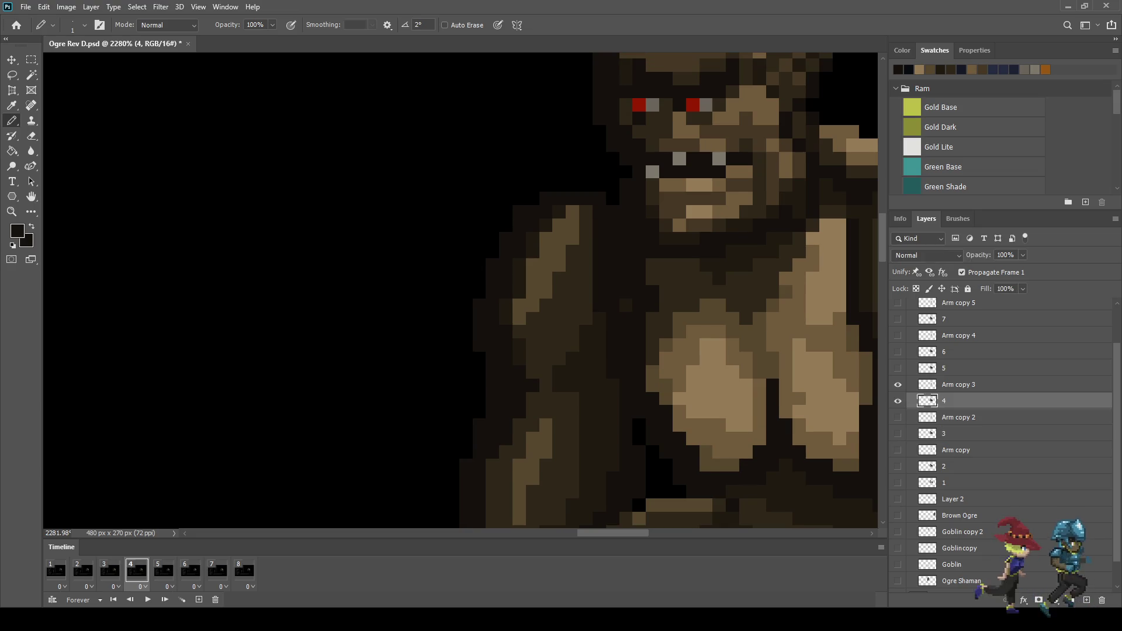
Continue through frames 5–8, selecting layers 5–8 to match each frame
left_click(163, 570)
left_click(959, 368)
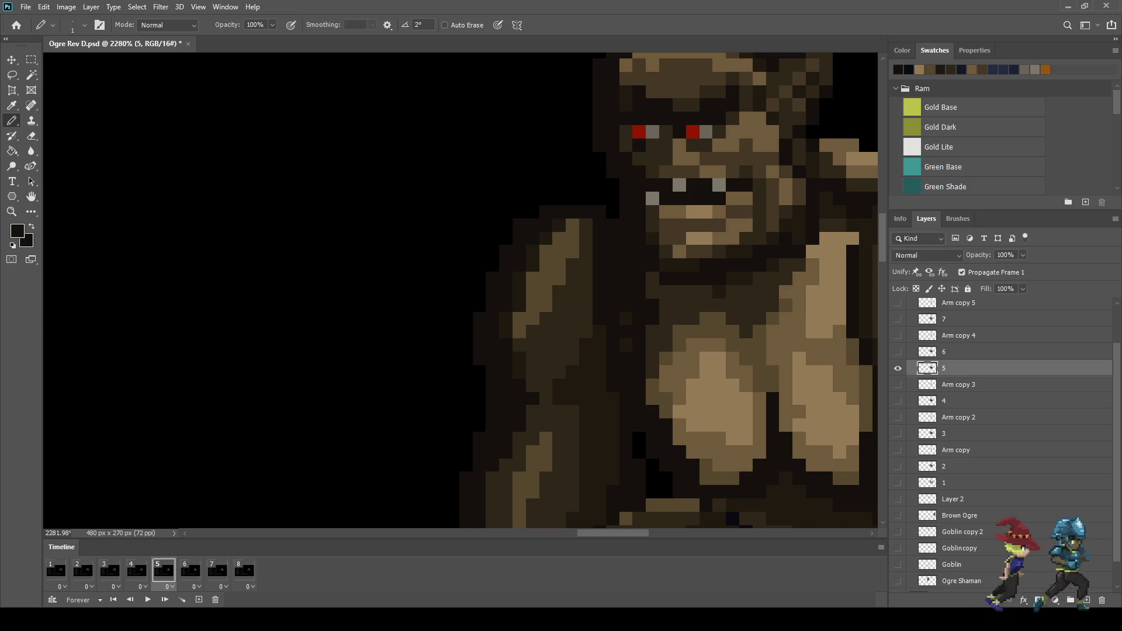
left_click(190, 571)
left_click(958, 351)
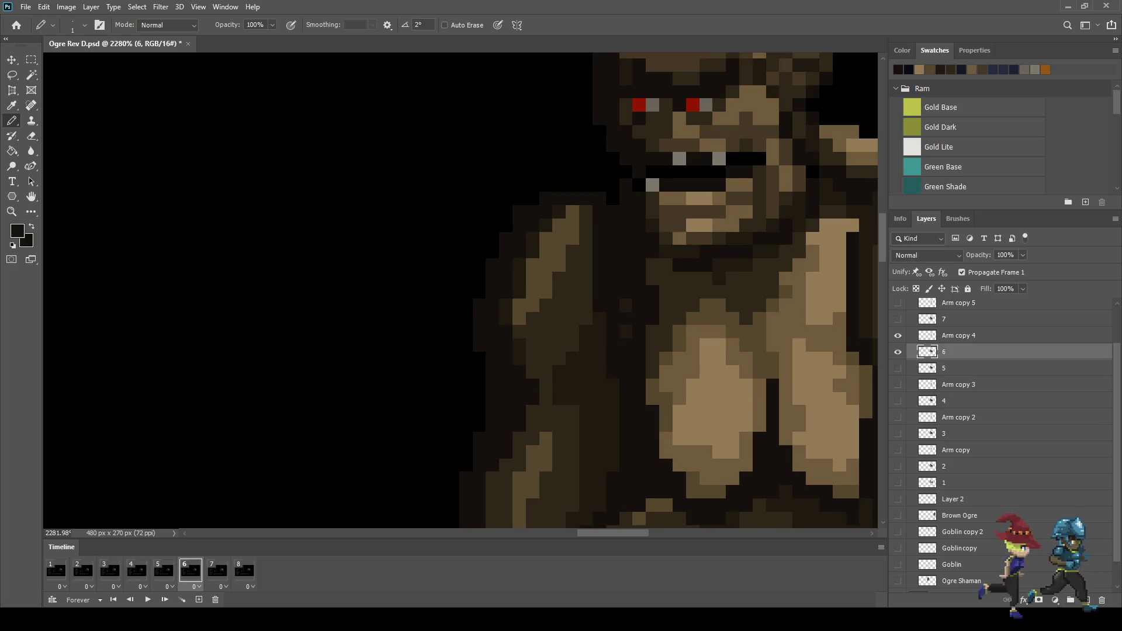
left_click(217, 571)
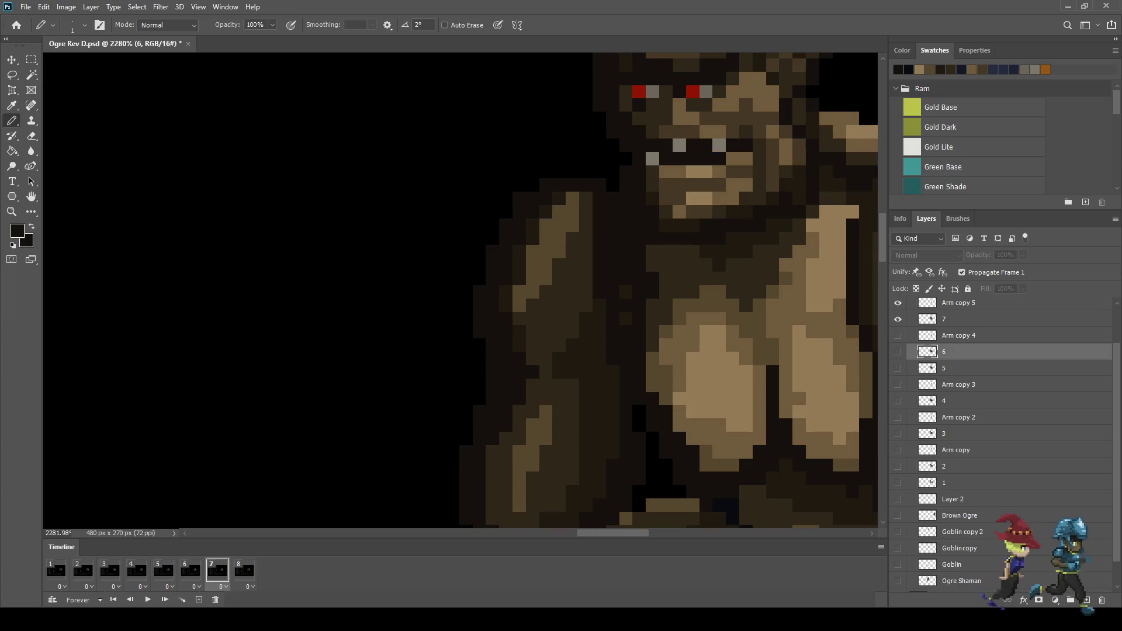
left_click(958, 319)
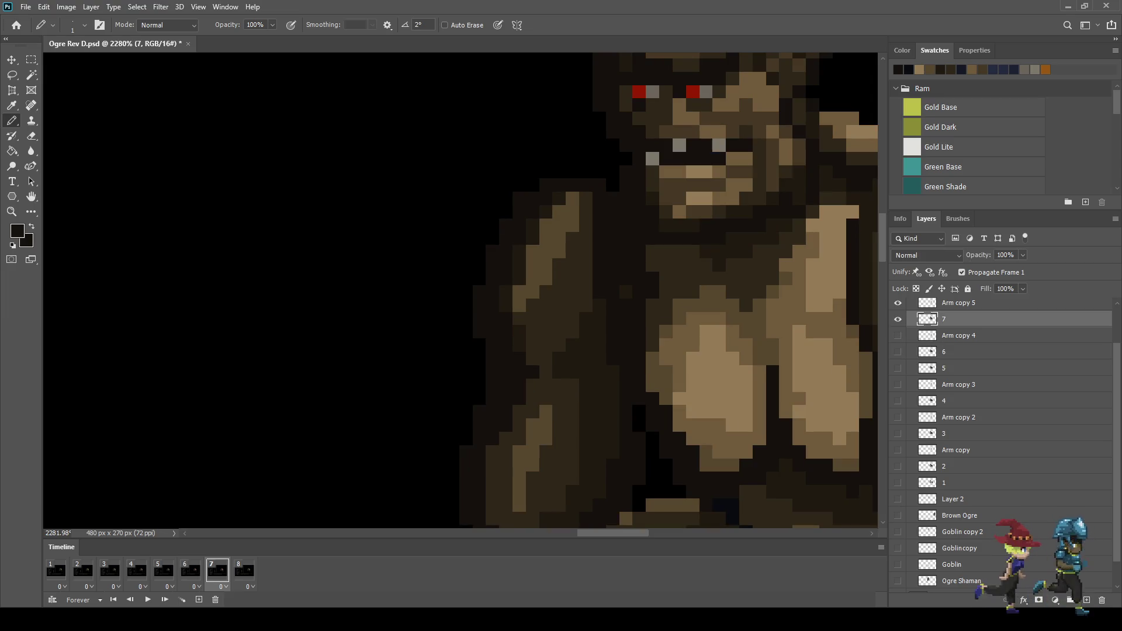
left_click(244, 571)
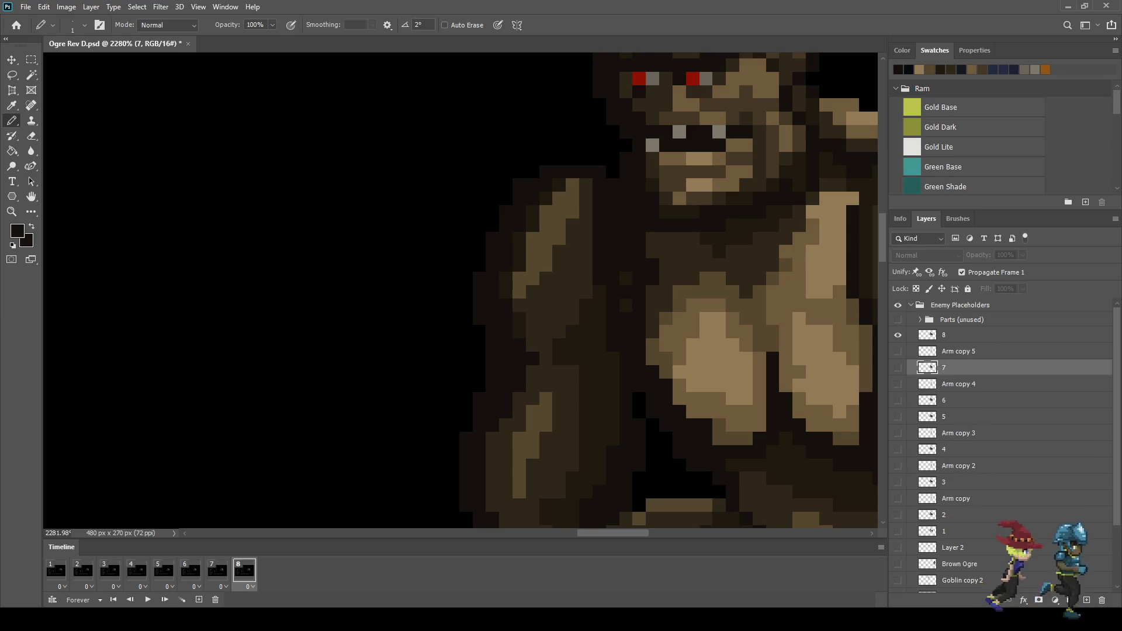
left_click(959, 334)
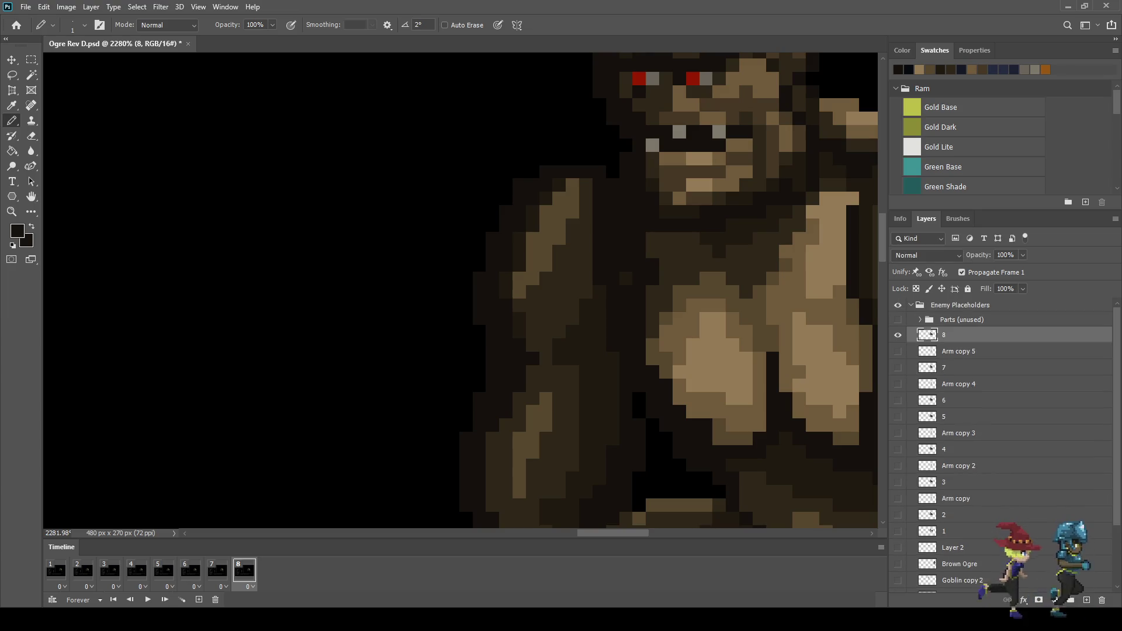
scroll(655, 257, "down", 8)
Loop the ogre's eight-frame animation and zoom out to watch it beside the two heroes
key("space")
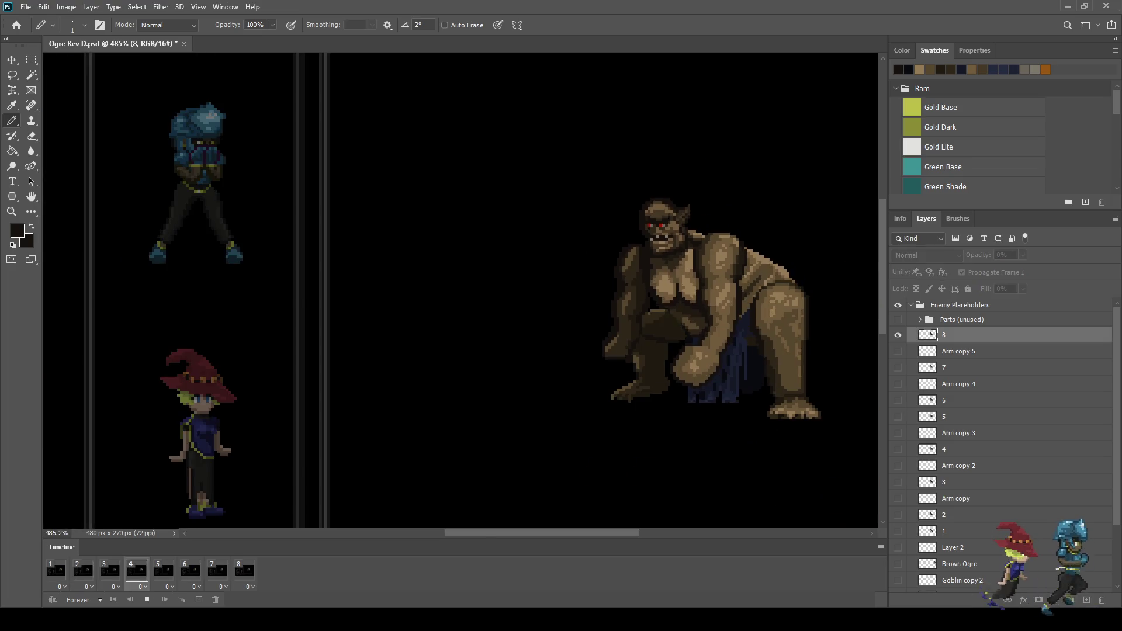
scroll(719, 269, "down", 4)
scroll(643, 234, "down", 1)
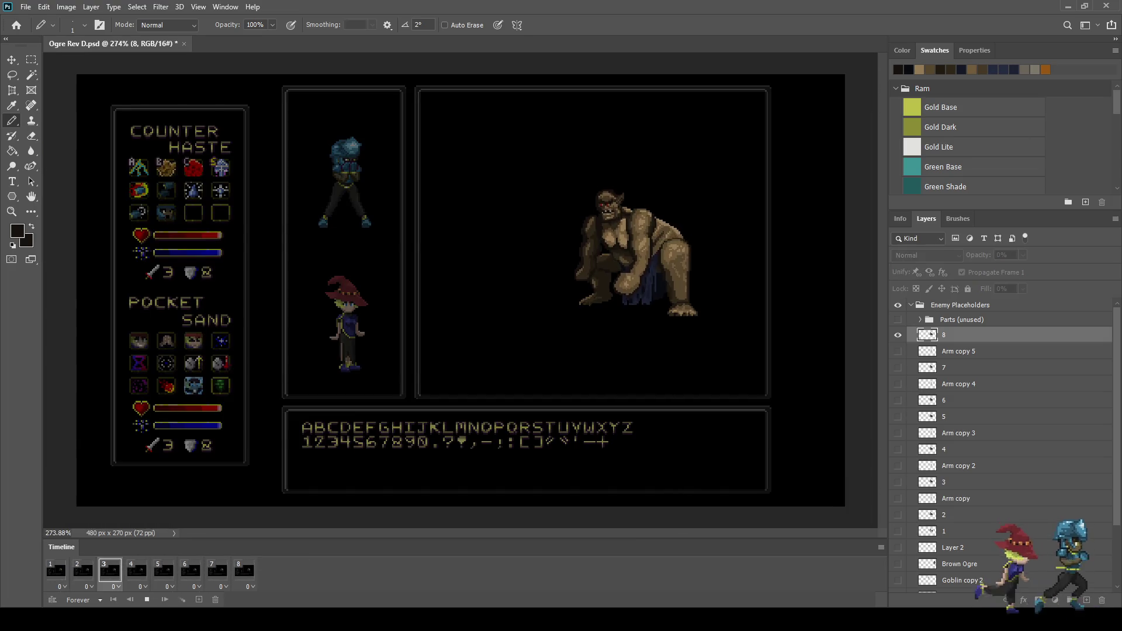
scroll(624, 220, "up", 6)
scroll(571, 221, "up", 5)
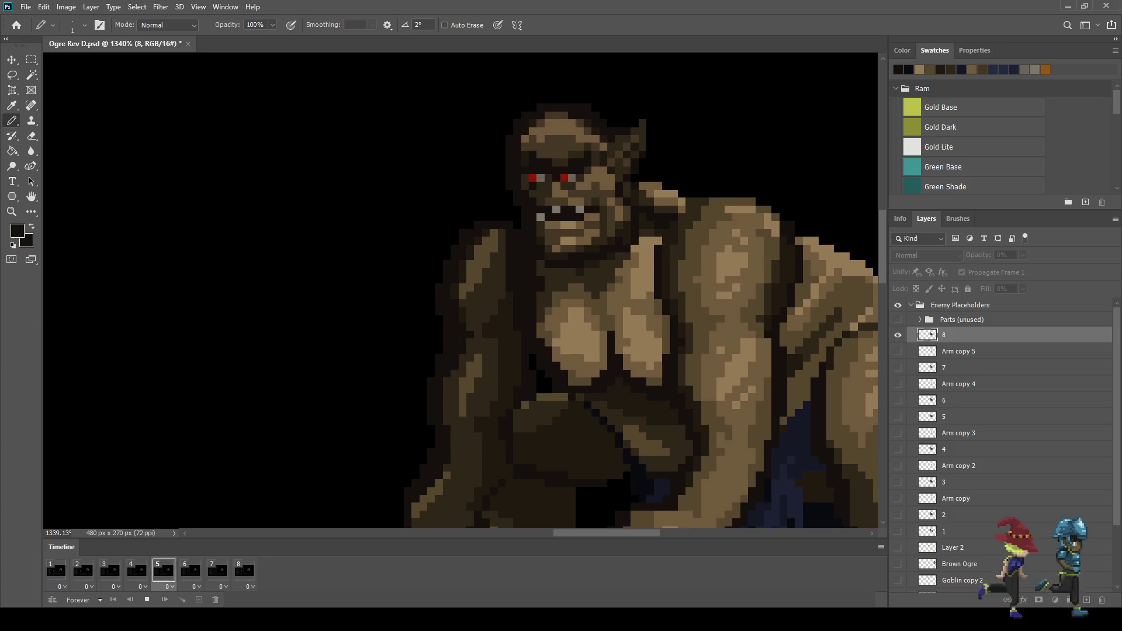
scroll(585, 273, "down", 2)
scroll(585, 273, "down", 2)
scroll(584, 273, "down", 2)
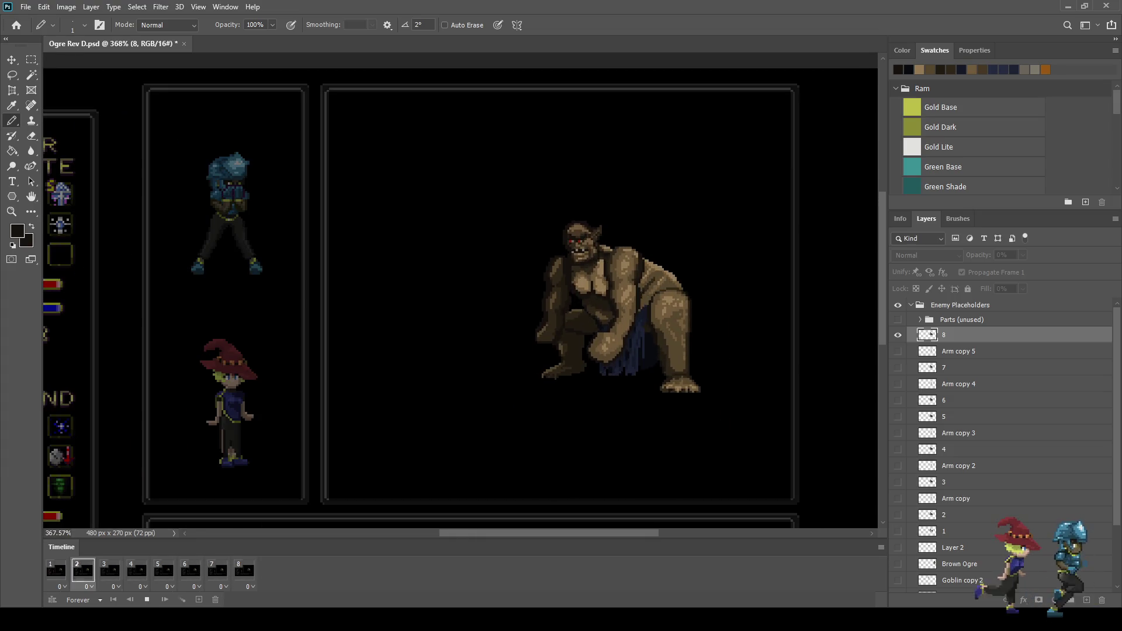
scroll(584, 273, "down", 2)
scroll(585, 273, "down", 1)
scroll(511, 260, "up", 1)
scroll(511, 260, "up", 1)
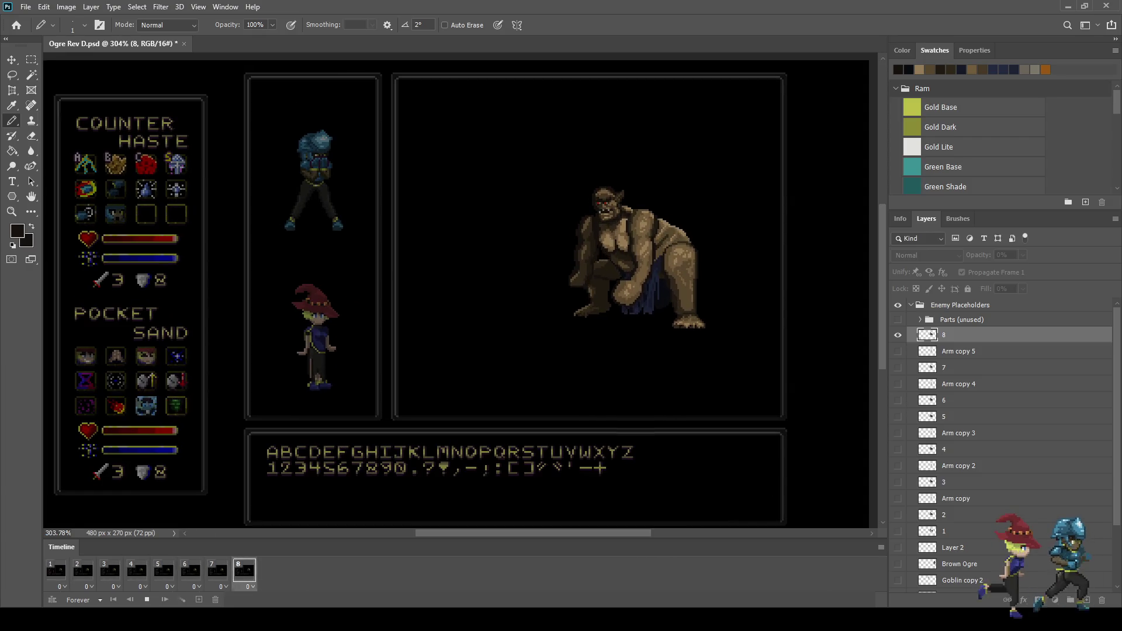
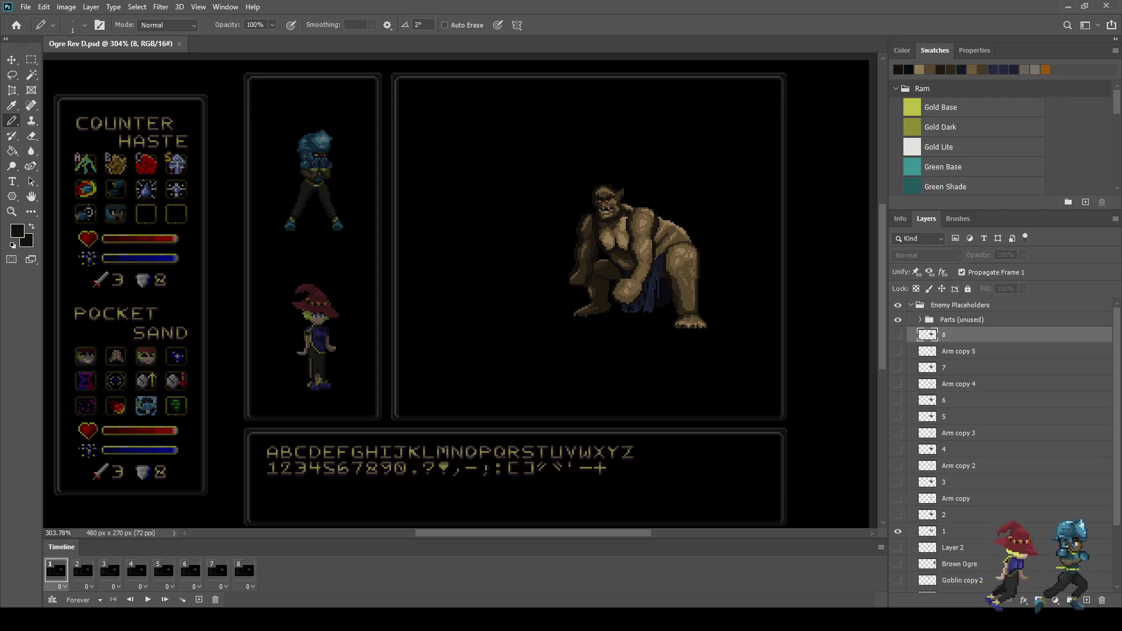
Sample the ogre's brown skin colour and select the frame 2 pose layer
scroll(1003, 447, "down", 3)
left_click(965, 458)
scroll(624, 198, "up", 10)
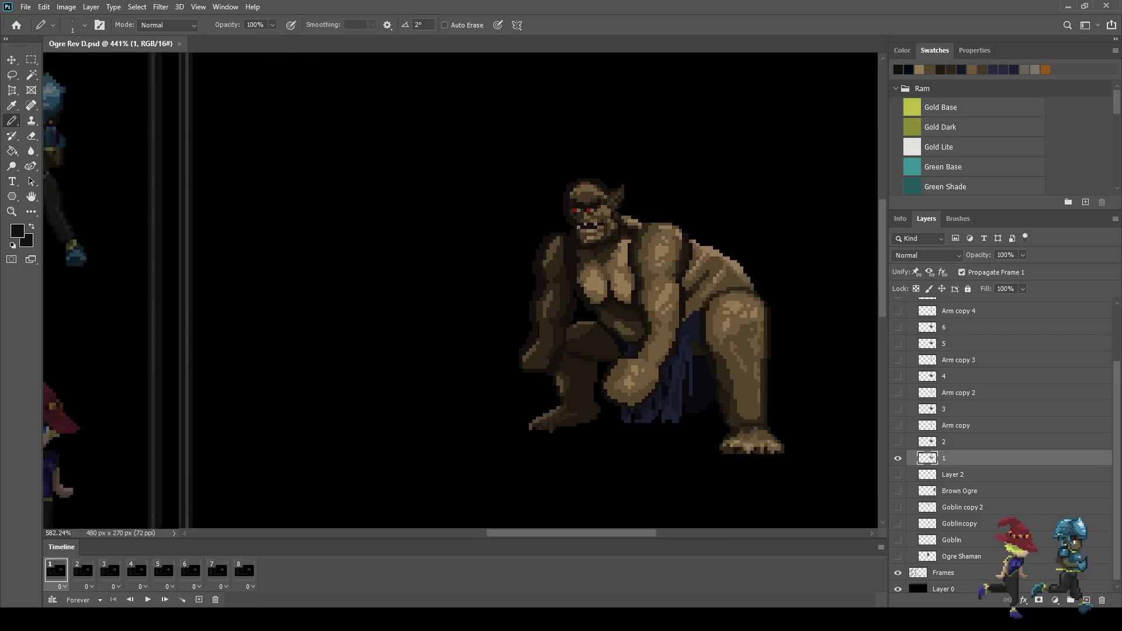
left_click(83, 570)
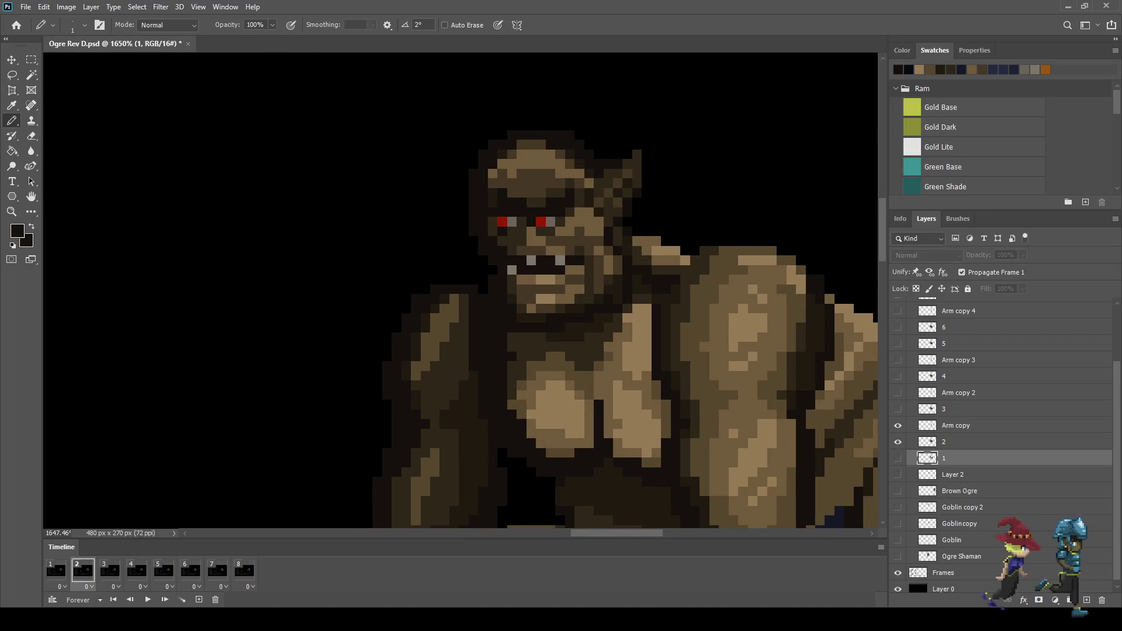
left_click(579, 225, "alt")
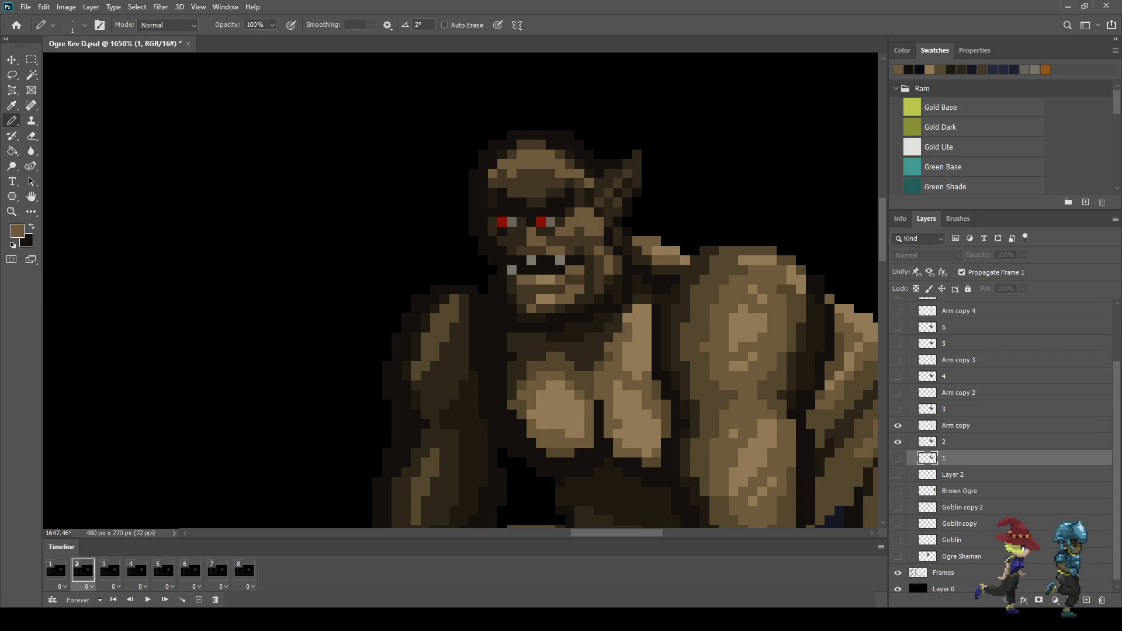
key("alt+bracketright")
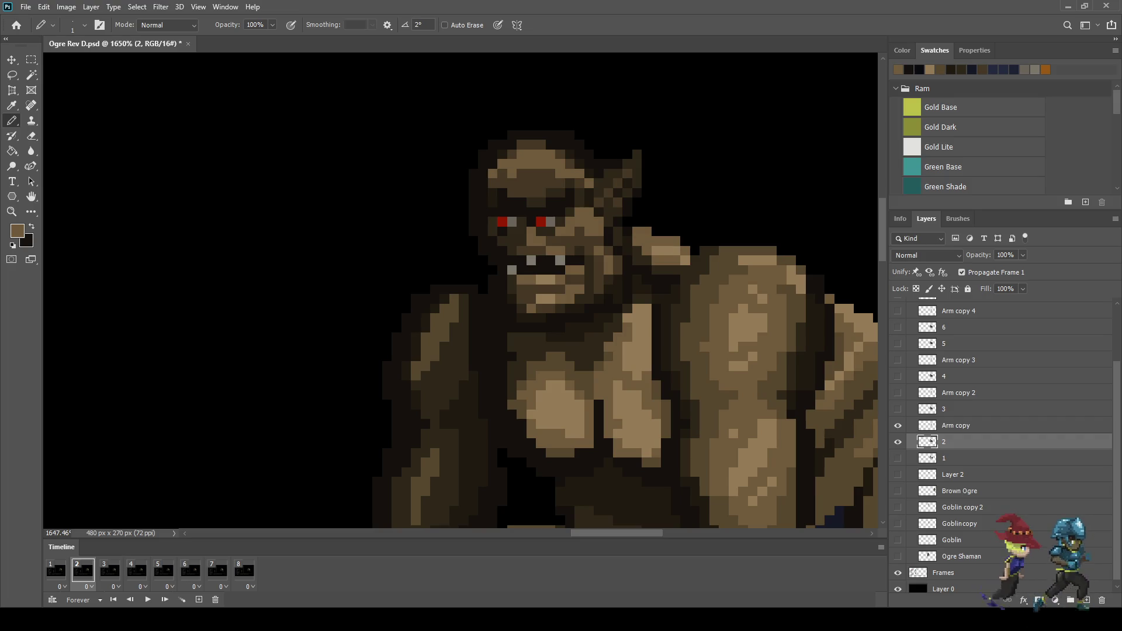
Paint tan highlight pixels on the ogre's shoulder in frames 4 and 6
key("period")
key("period")
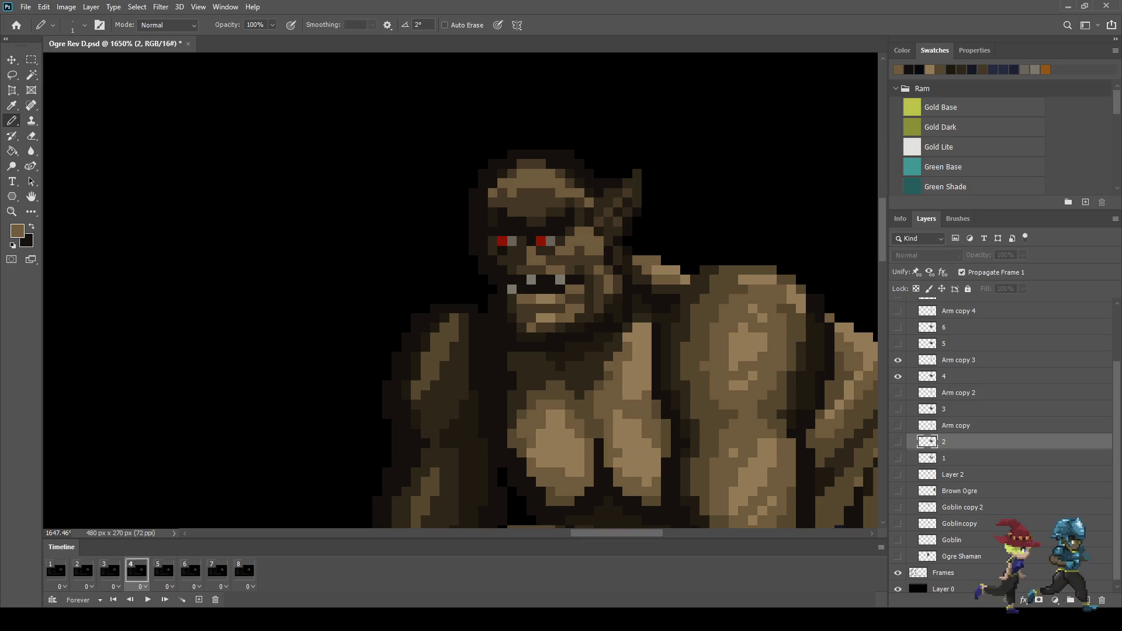
left_click(959, 377)
left_click(642, 250)
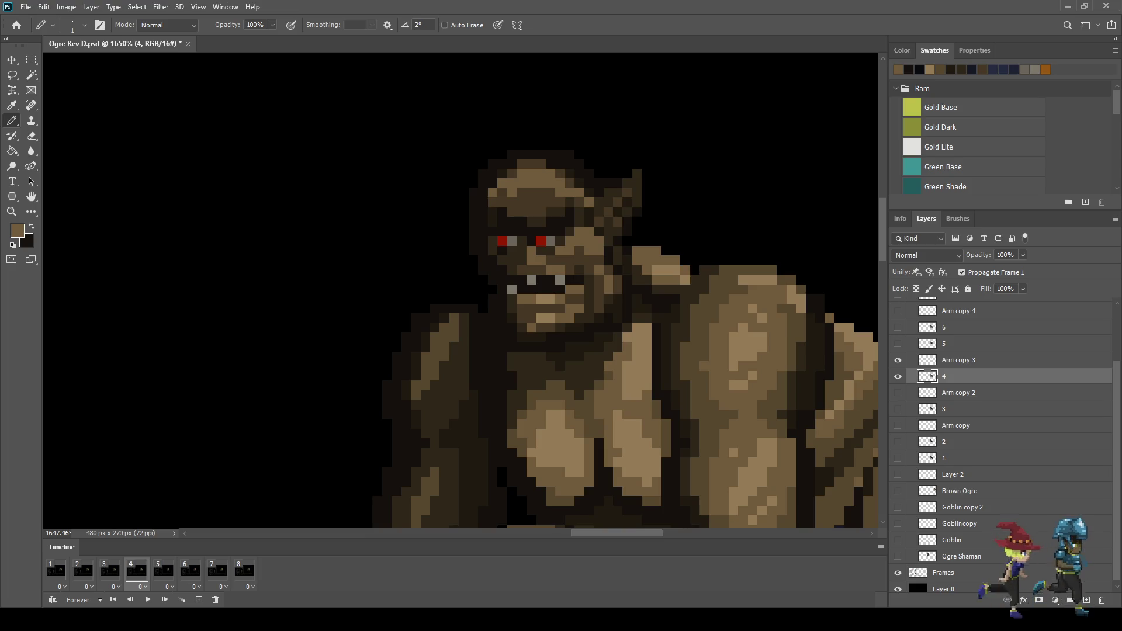
key("period")
key("period")
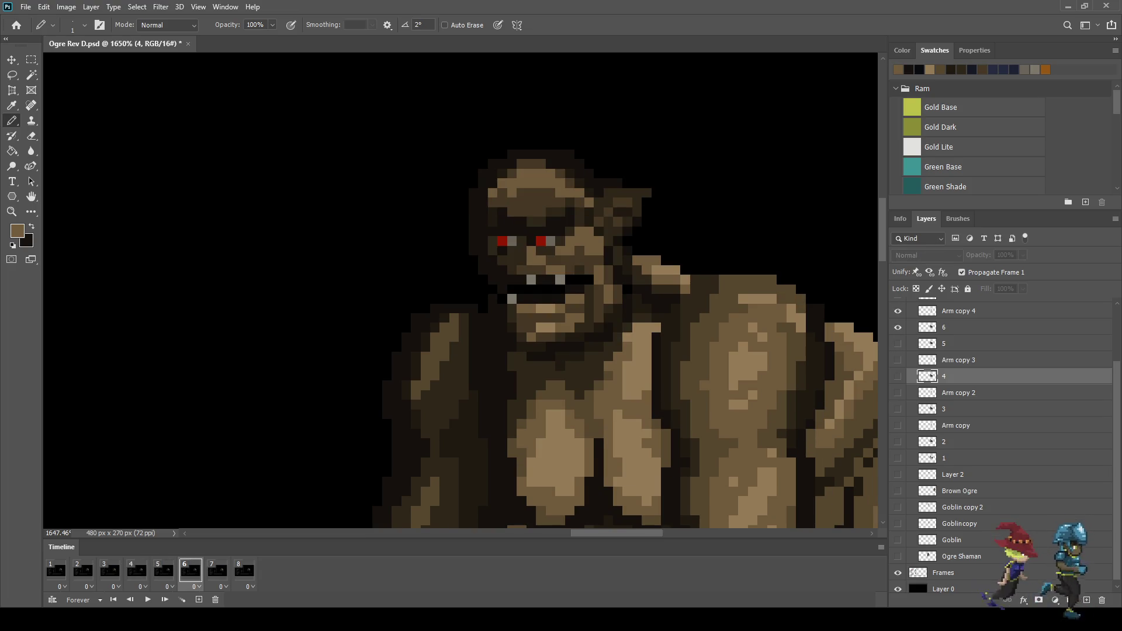
scroll(658, 230, "up", 2)
left_click_drag(627, 260, 642, 260)
left_click(656, 260)
left_click(670, 274)
left_click(684, 273)
Paint the tan shoulder highlight on the frame 8 pose layer
key("Right")
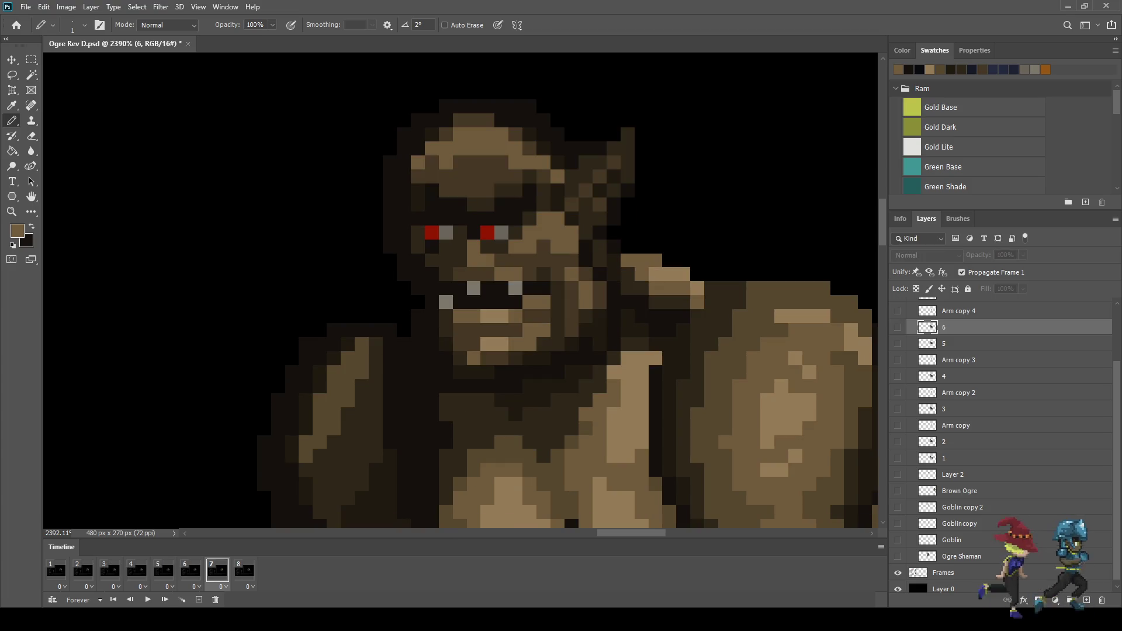
key("Right")
left_click(959, 334)
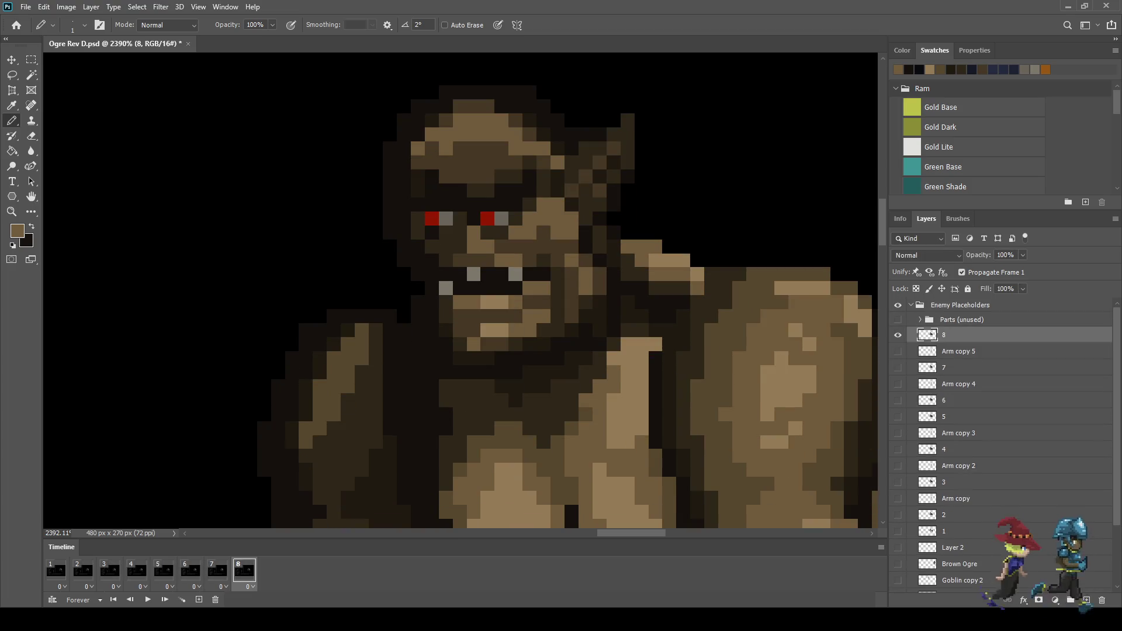
left_click_drag(628, 232, 642, 232)
left_click(656, 232)
left_click(669, 246)
left_click(683, 246)
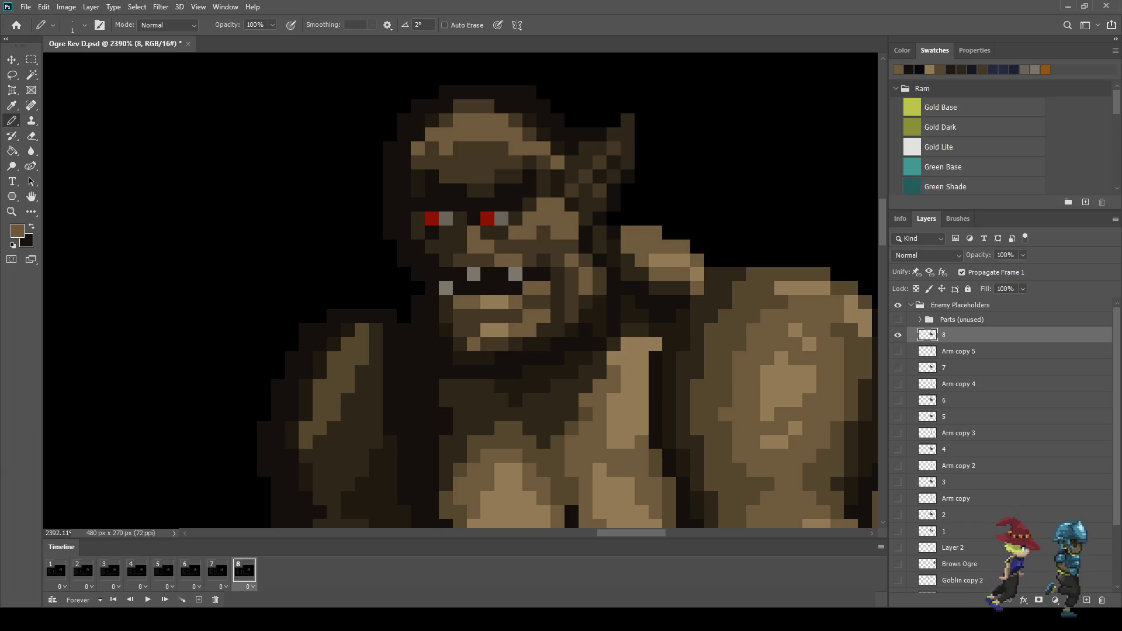
Play the ogre animation to preview the shoulder highlights
scroll(697, 260, "down", 10)
scroll(507, 222, "down", 3)
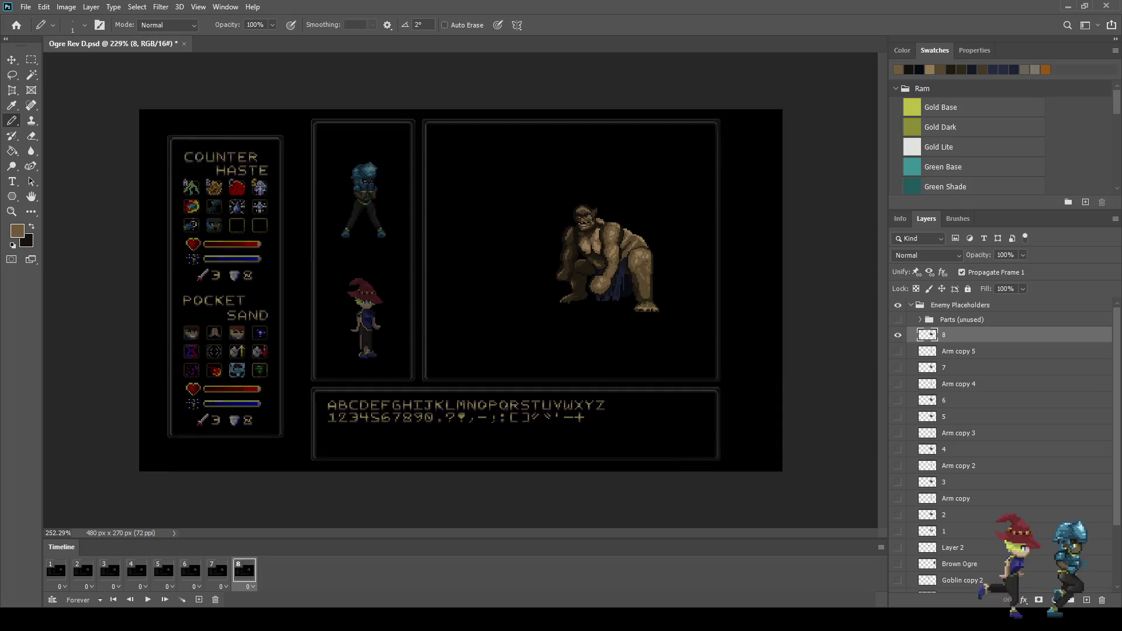
scroll(507, 222, "up", 4)
key("space")
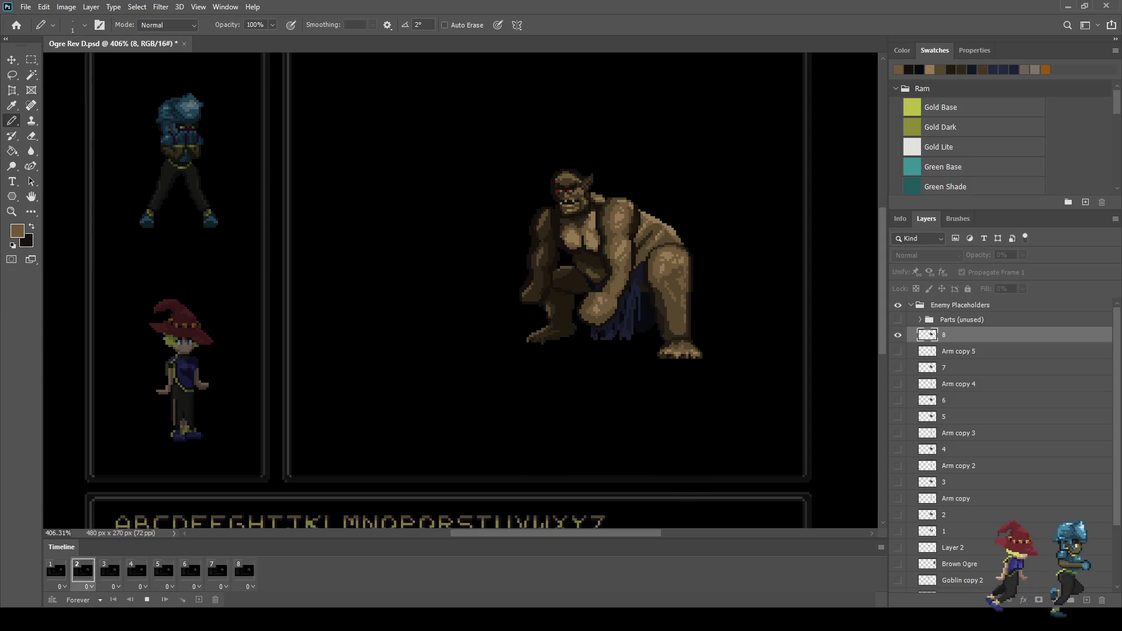
Stop playback, save the mockup as Ogre Rev E.psd, and replay the ogre animation
scroll(720, 182, "down", 2)
scroll(672, 149, "up", 2)
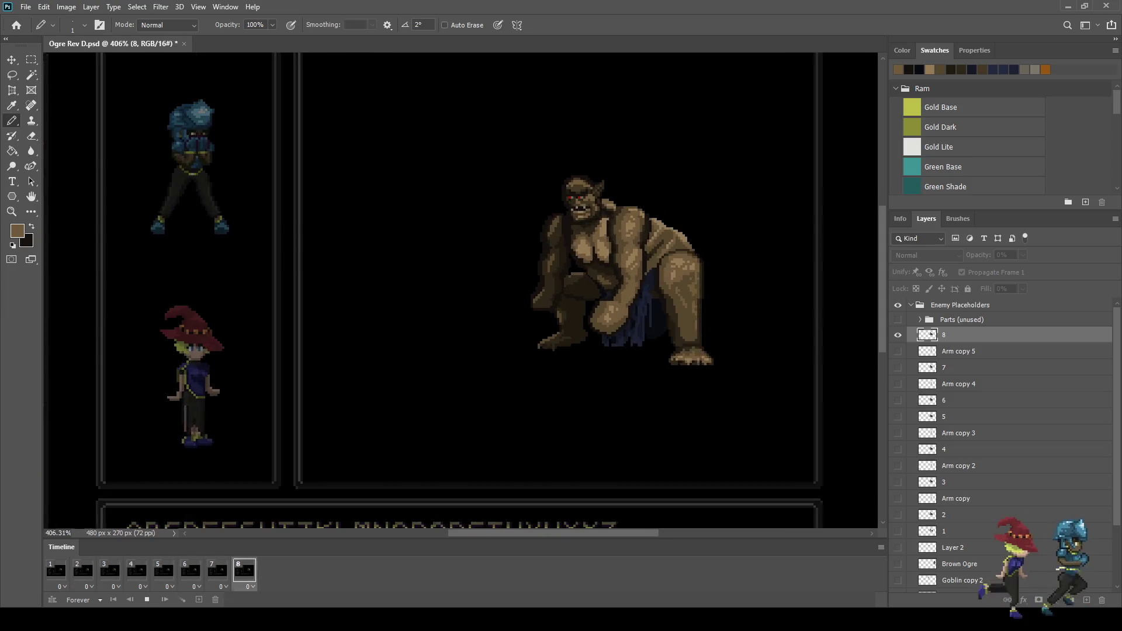
scroll(672, 149, "up", 1)
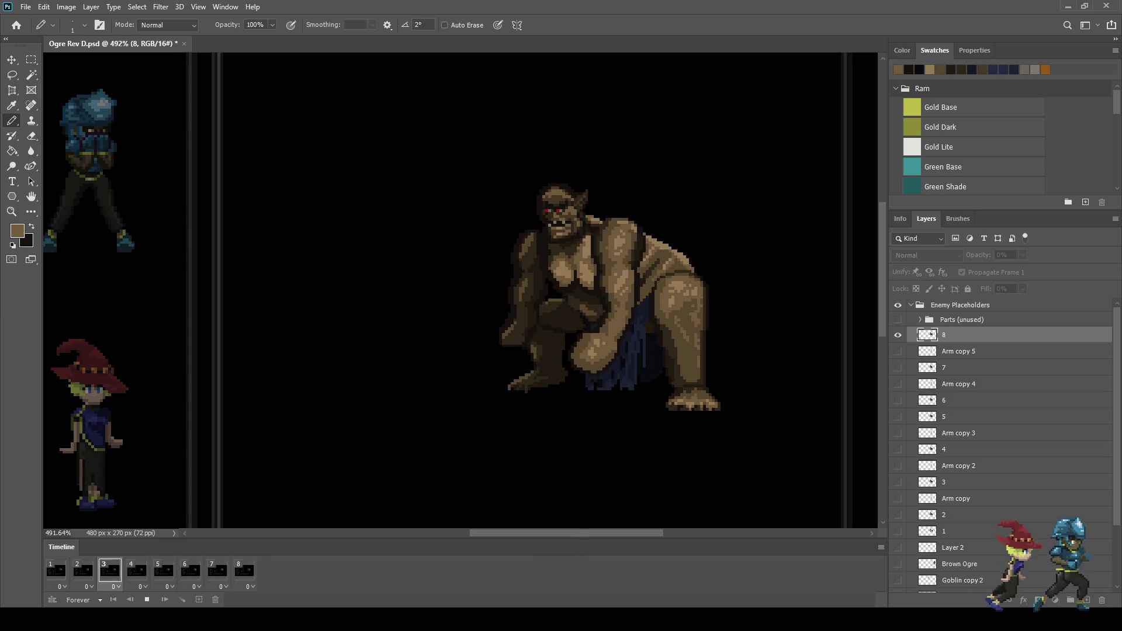
key("space")
key("ctrl+s")
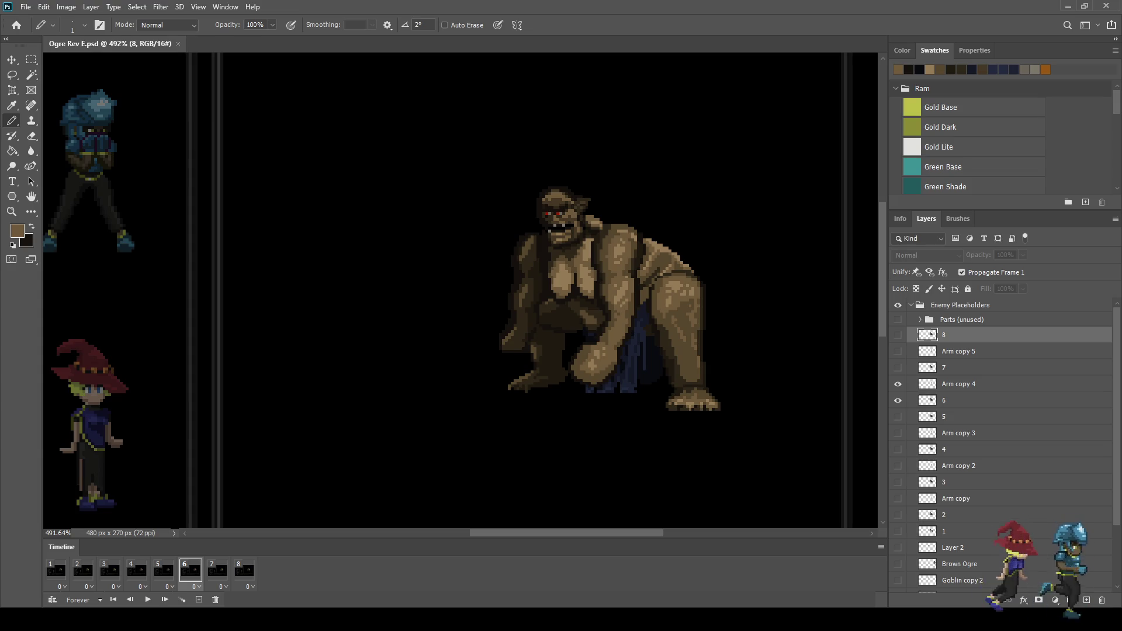
key("space")
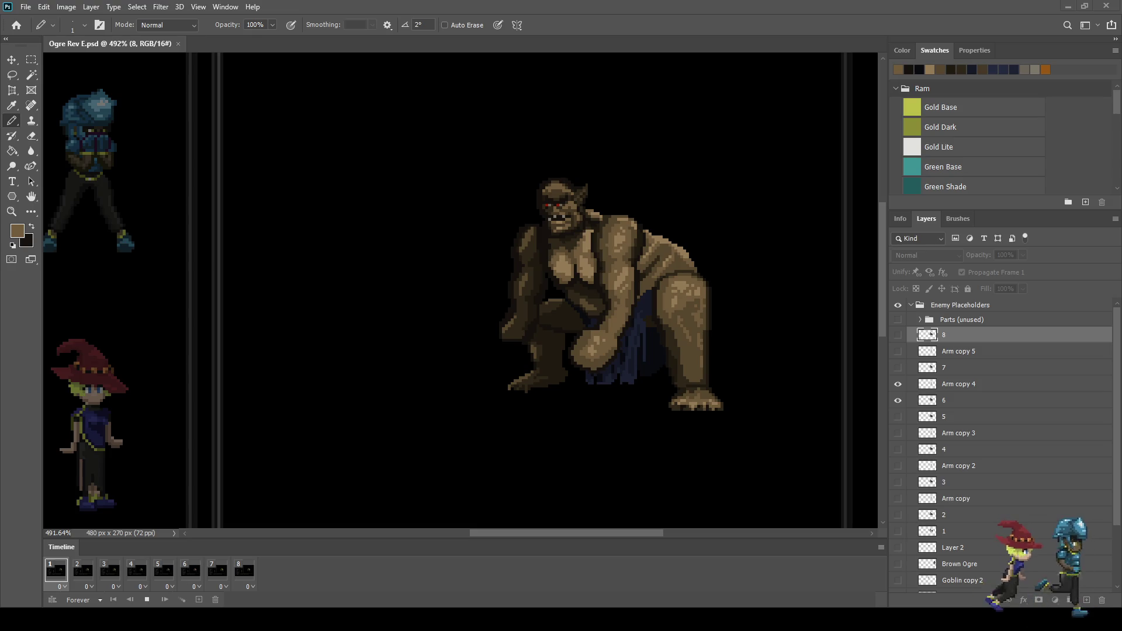
key("space")
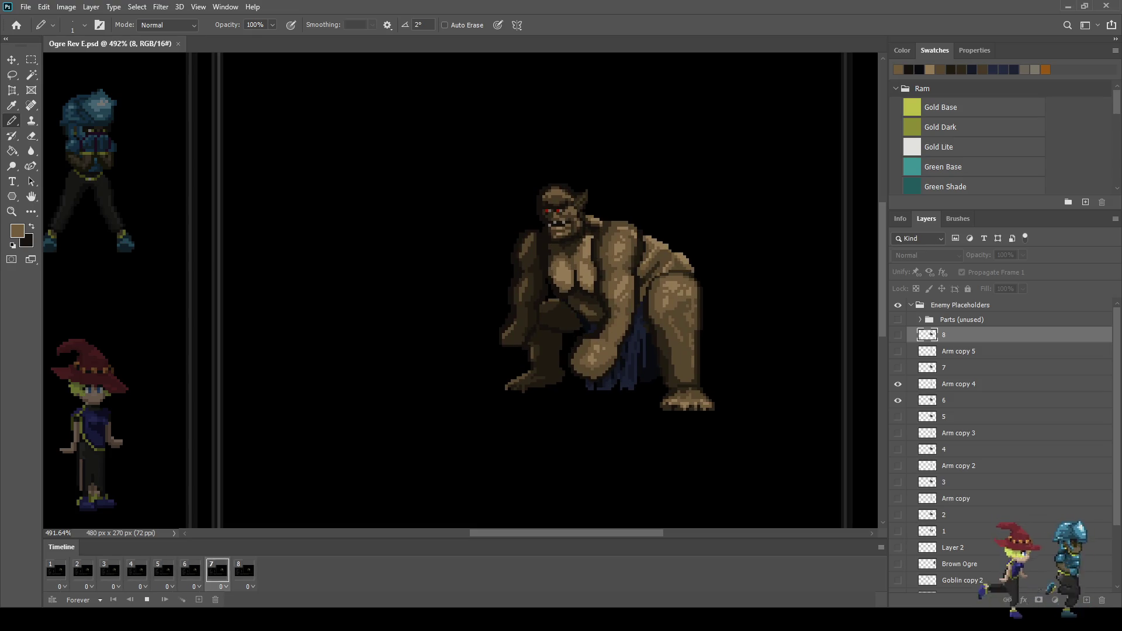
Play the ogre animation through its frames, then stop it
scroll(684, 99, "up", 1)
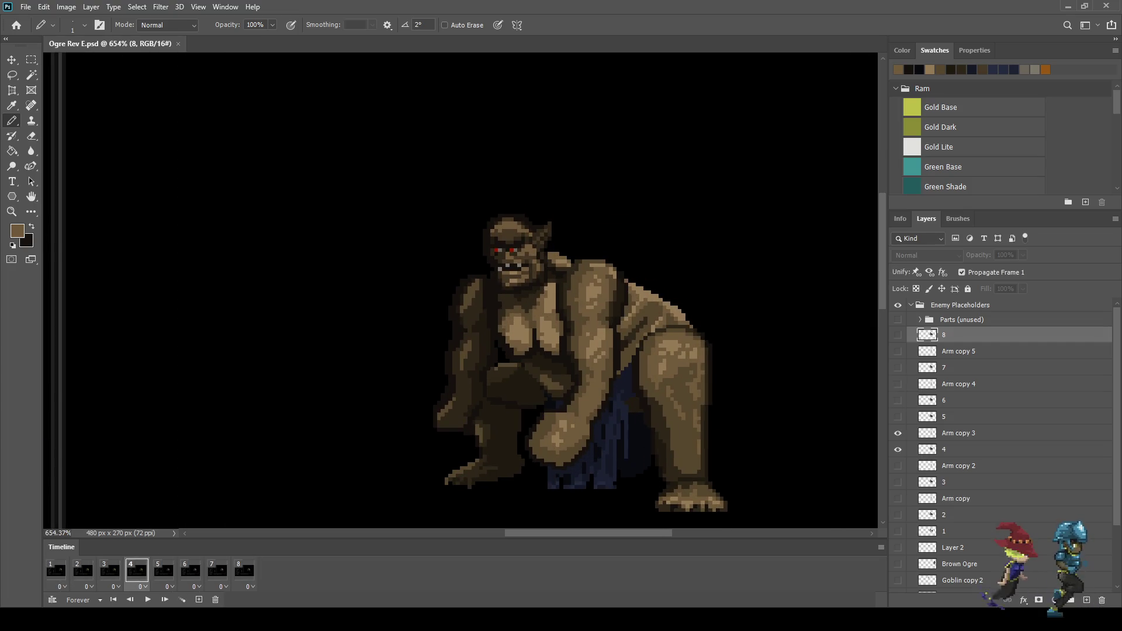
key("space")
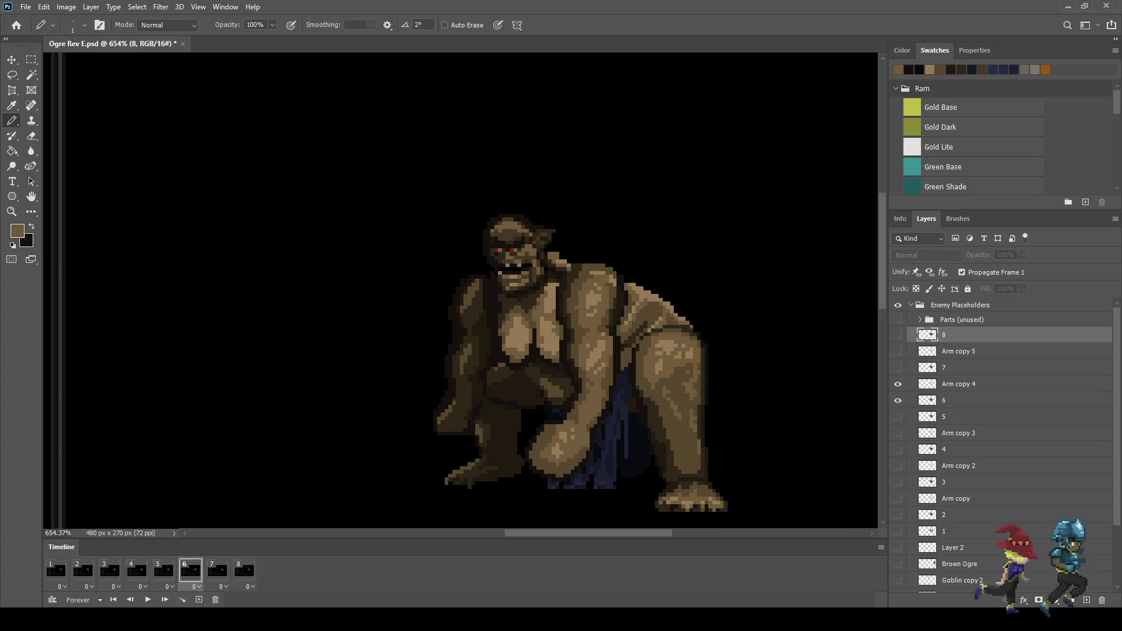
scroll(602, 348, "up", 2)
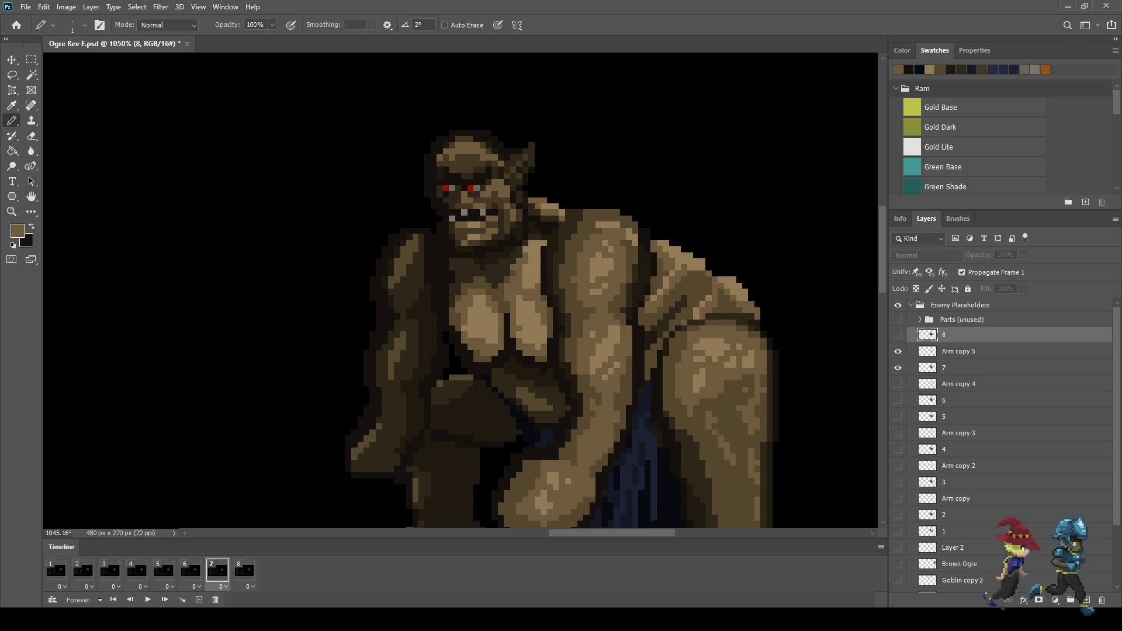
scroll(673, 281, "down", 2)
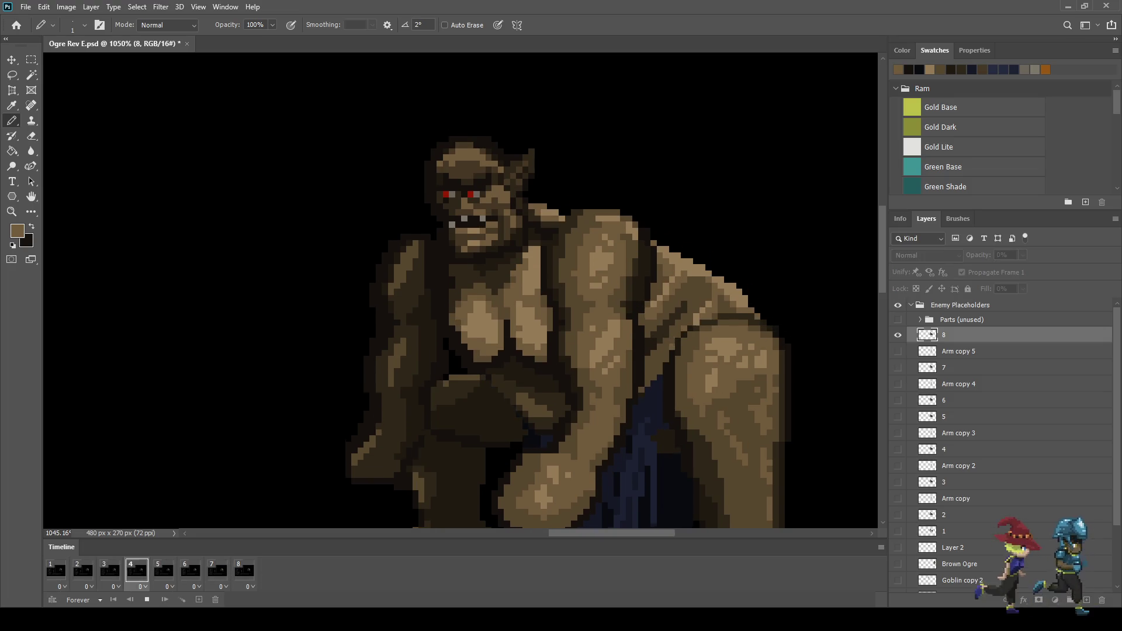
scroll(658, 217, "down", 2)
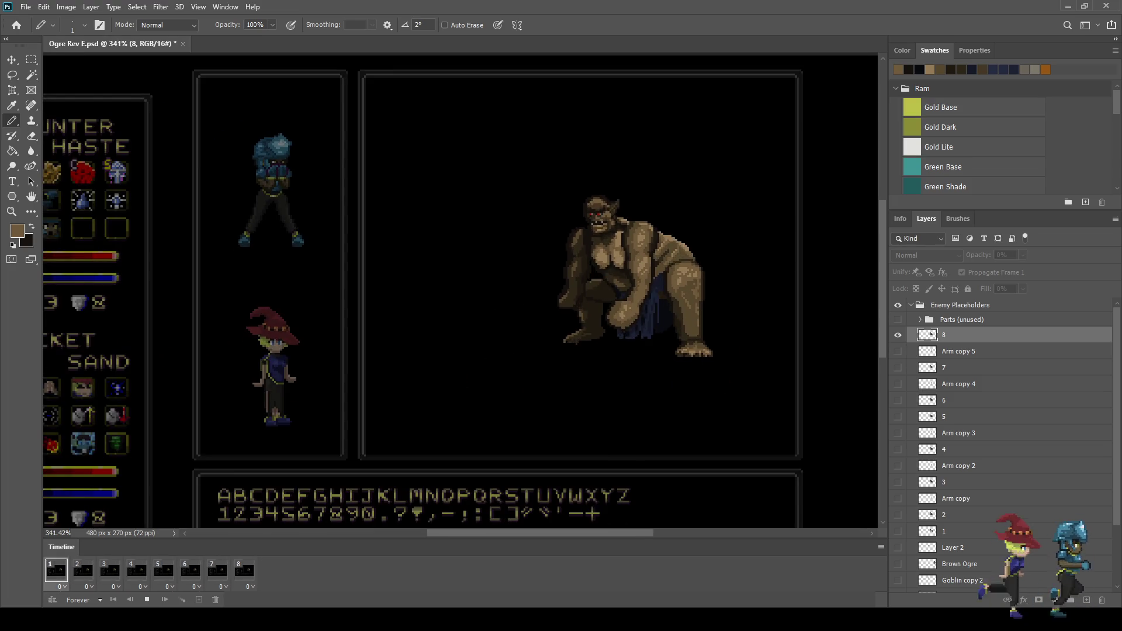
key("space")
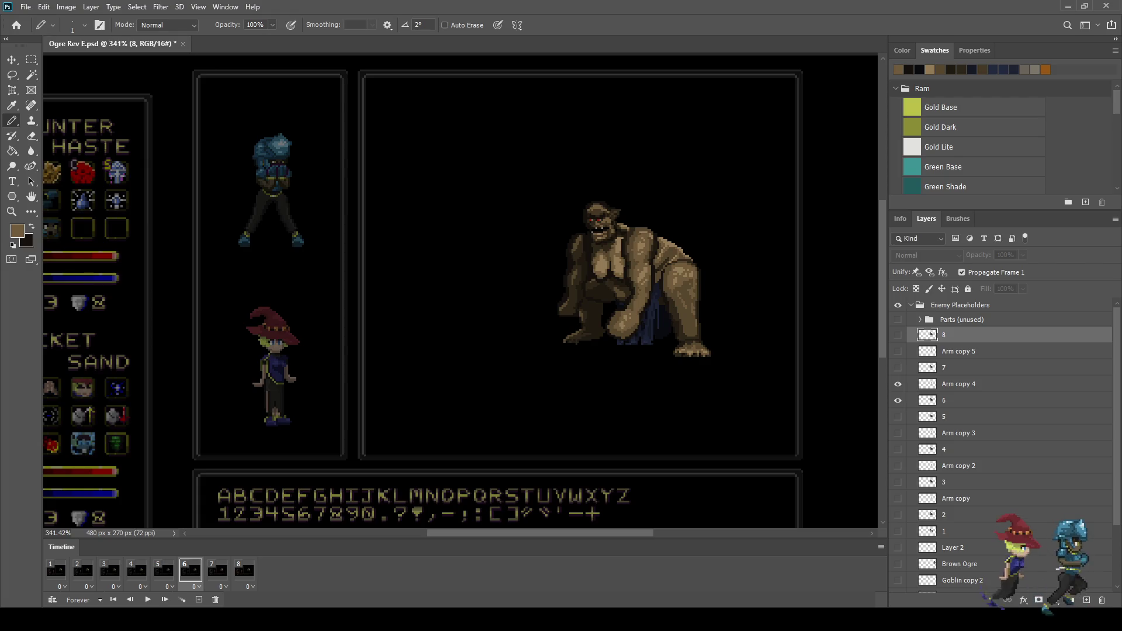
Return to frame 1, replay the ogre animation and stop on frame 4
left_click(56, 570)
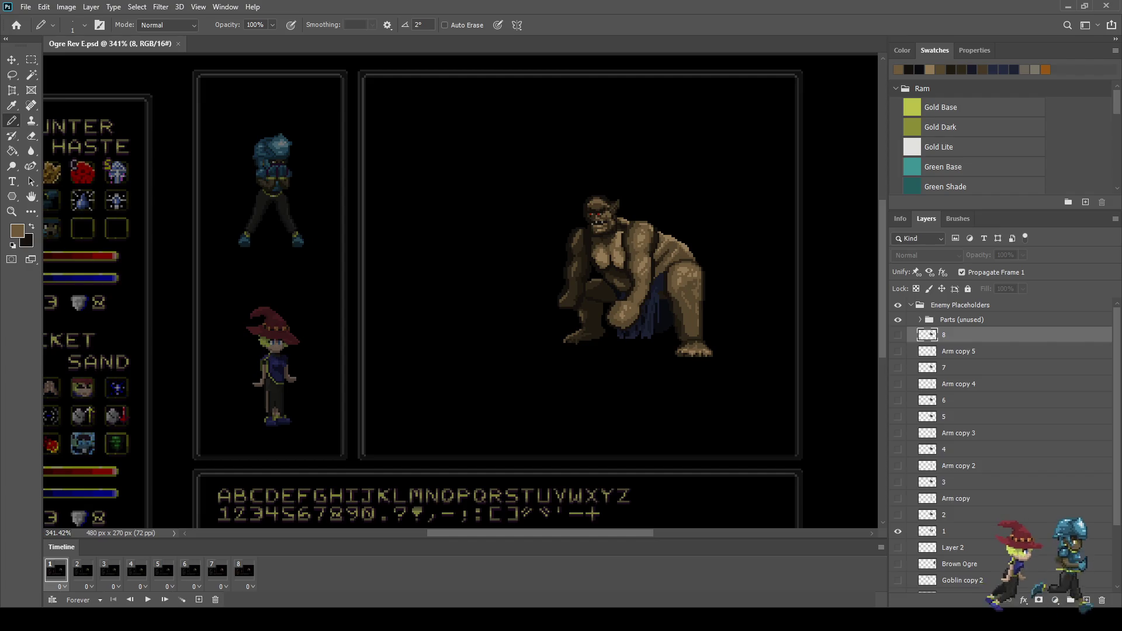
scroll(677, 267, "up", 1)
key("space")
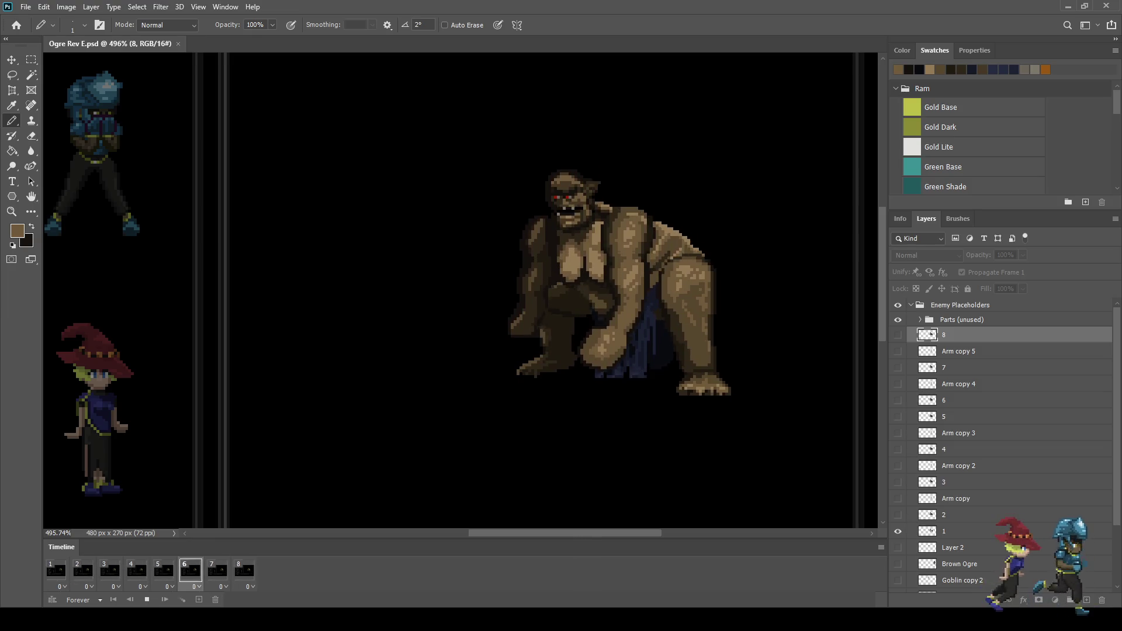
key("space")
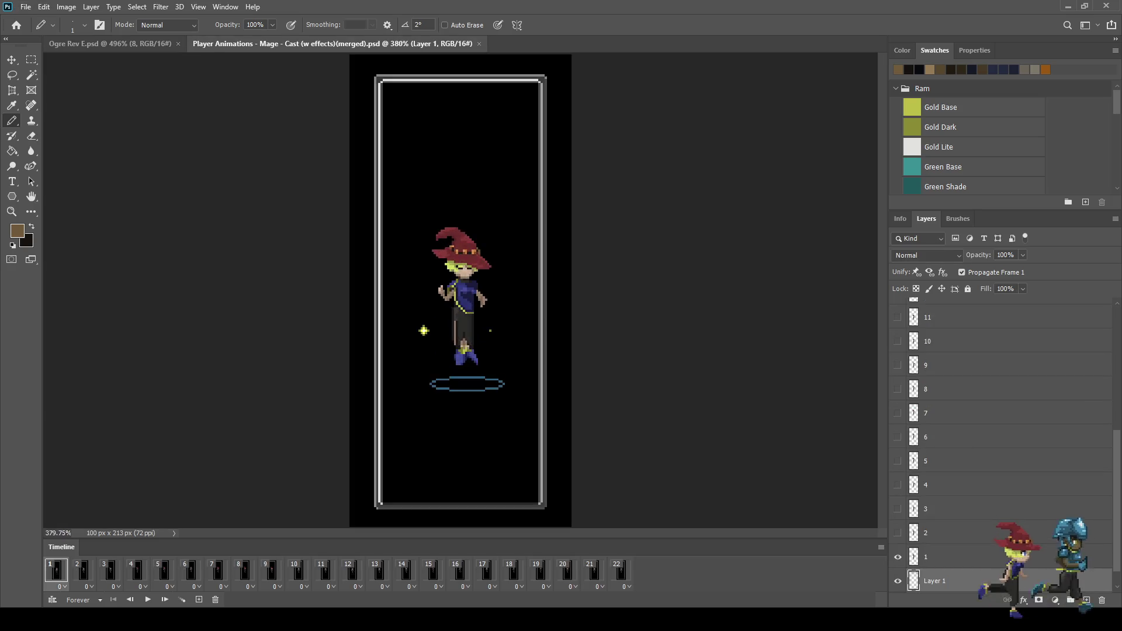
Play and stop the mage casting animation, then close its document
key("space")
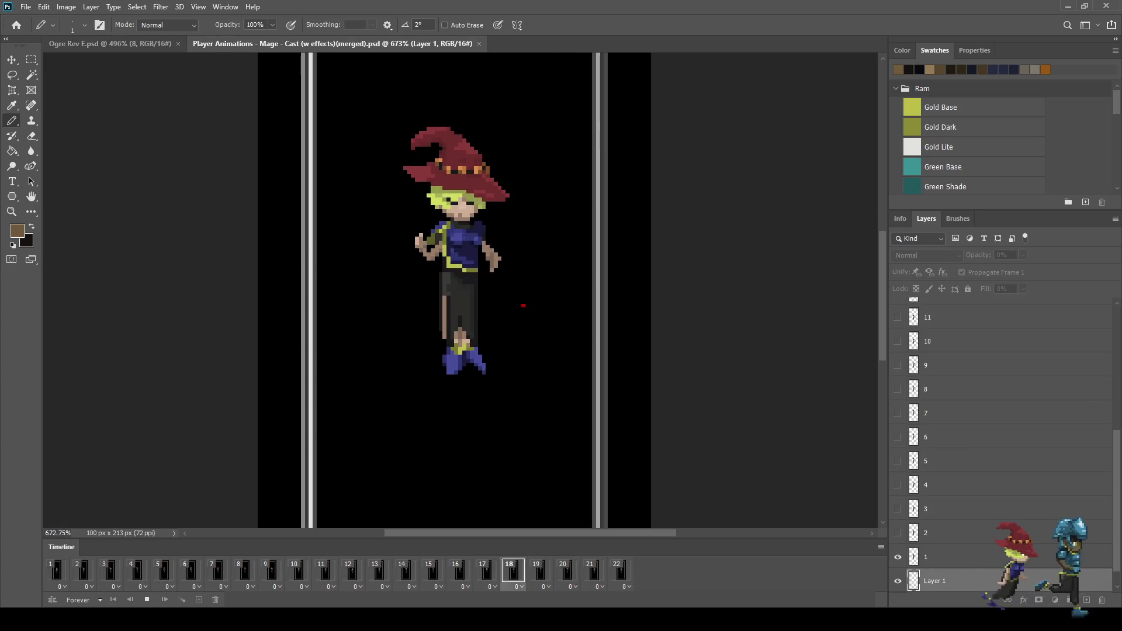
scroll(477, 292, "up", 3)
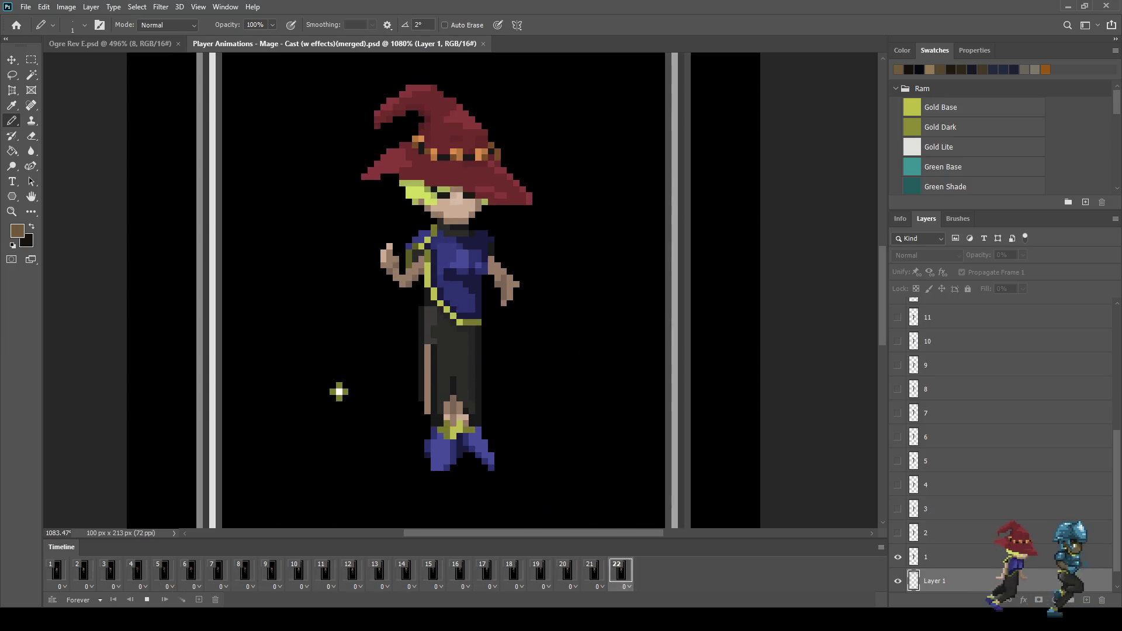
key("space")
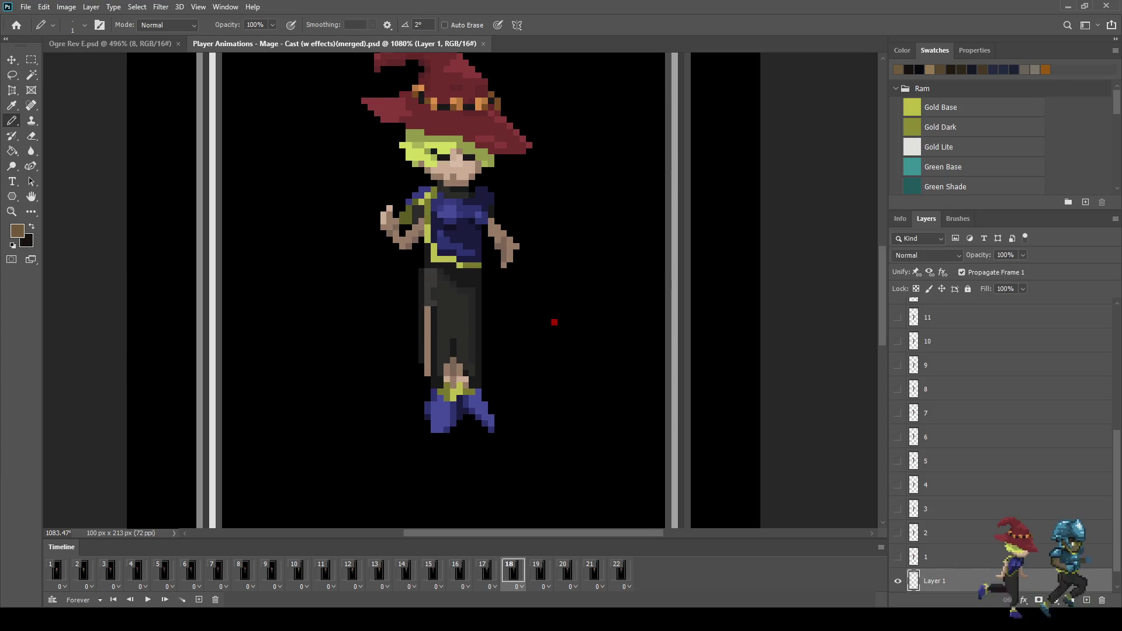
key("ctrl+w")
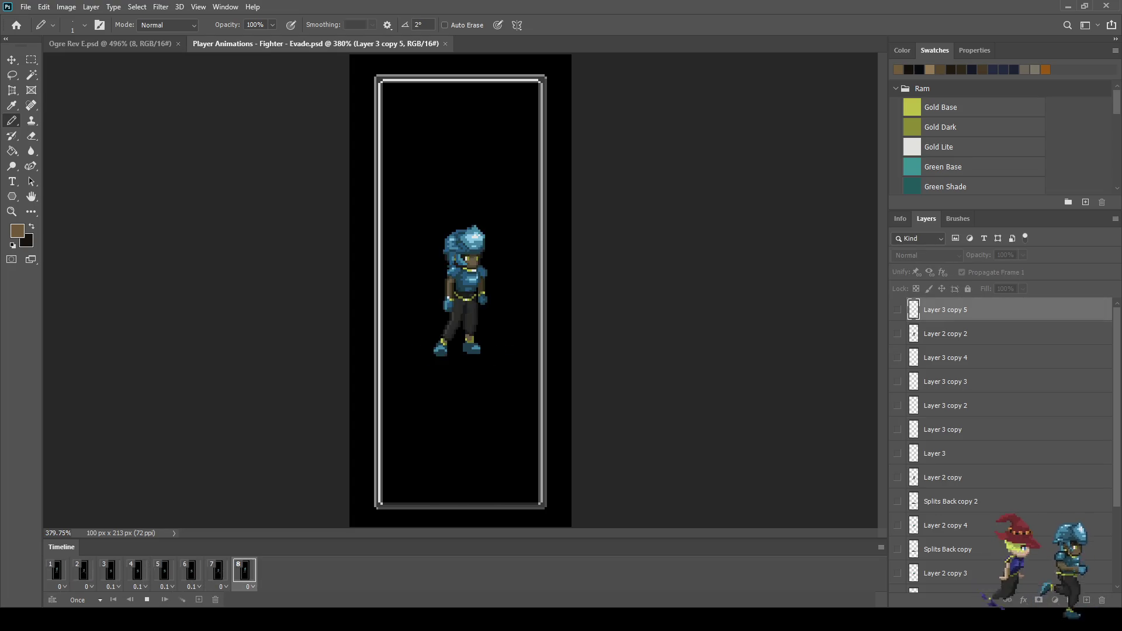
Play the fighter evade animation and close that document
key("space")
key("space")
left_click(446, 44)
key("space")
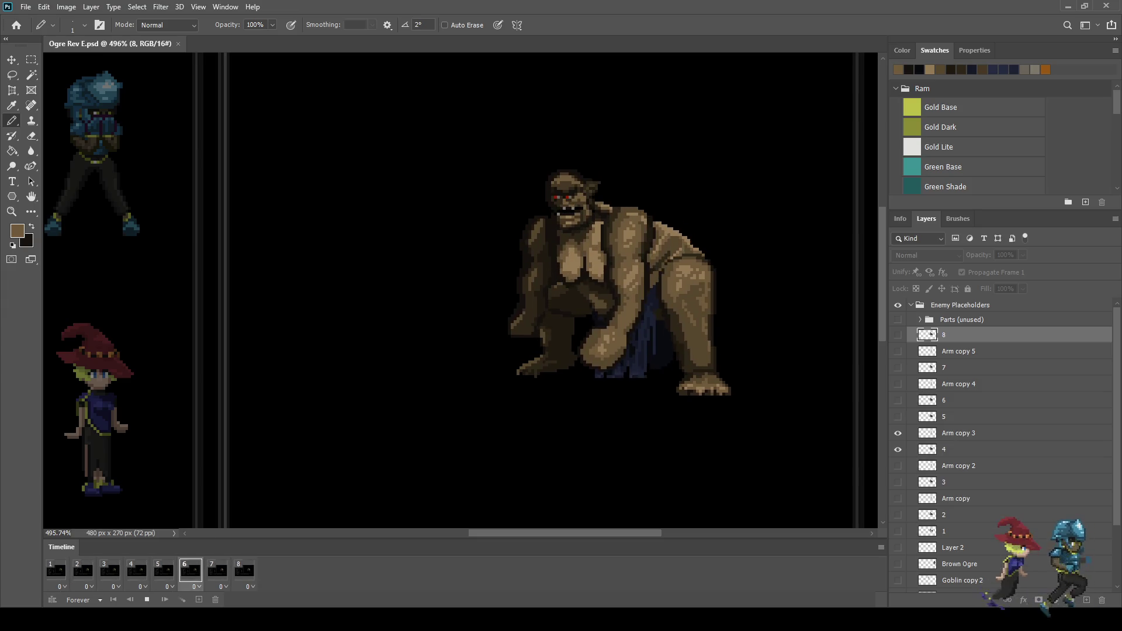
Stop the ogre animation and zoom out to view the whole mockup
key("space")
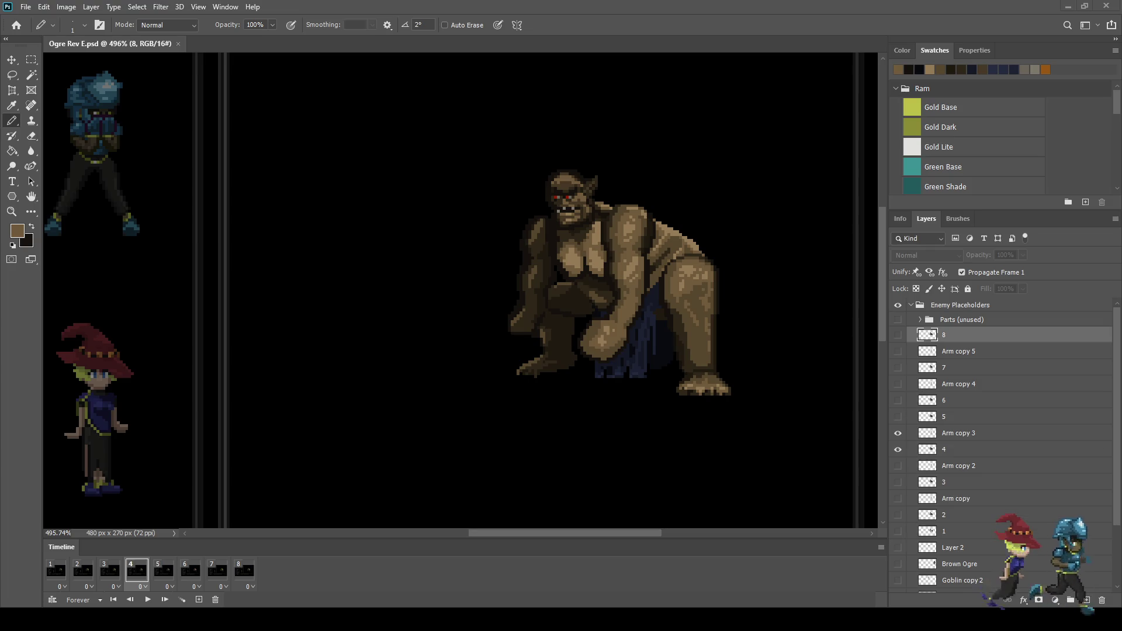
scroll(566, 252, "down", 5)
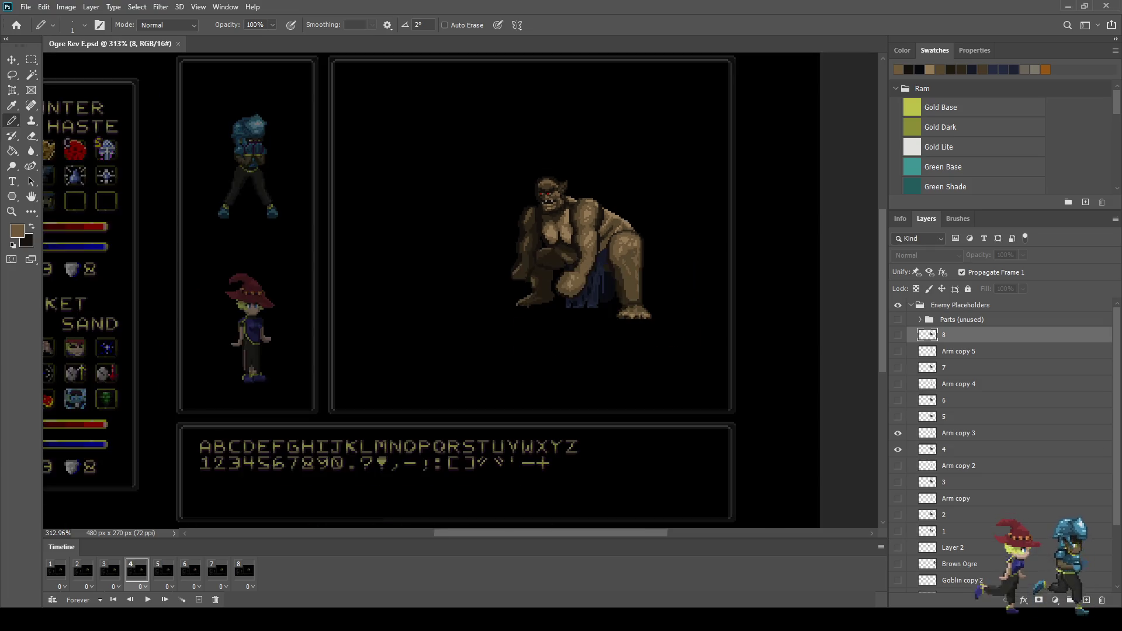
scroll(460, 292, "up", 1)
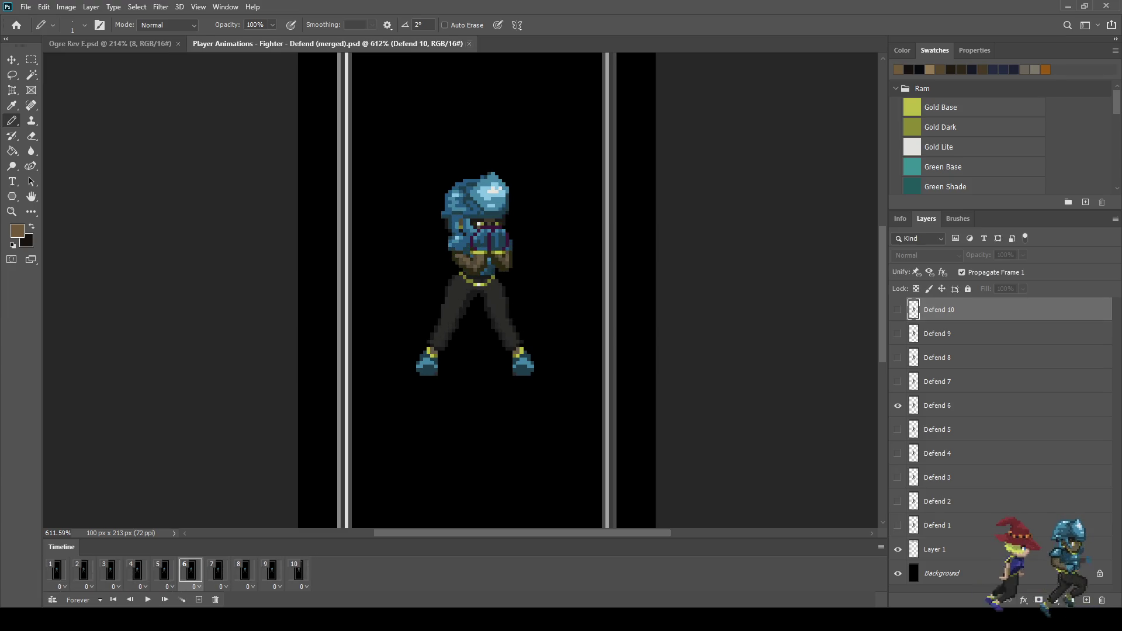
Close the fighter Defend file, then preview and close Mage Cast and Mage Attack
key("ctrl+w")
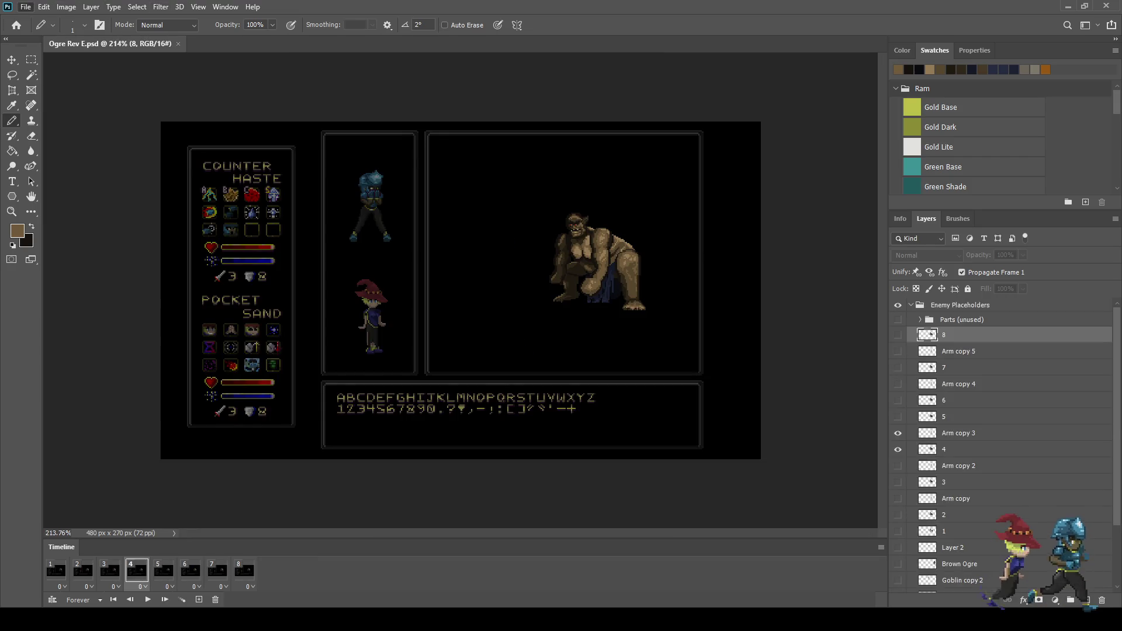
key("space")
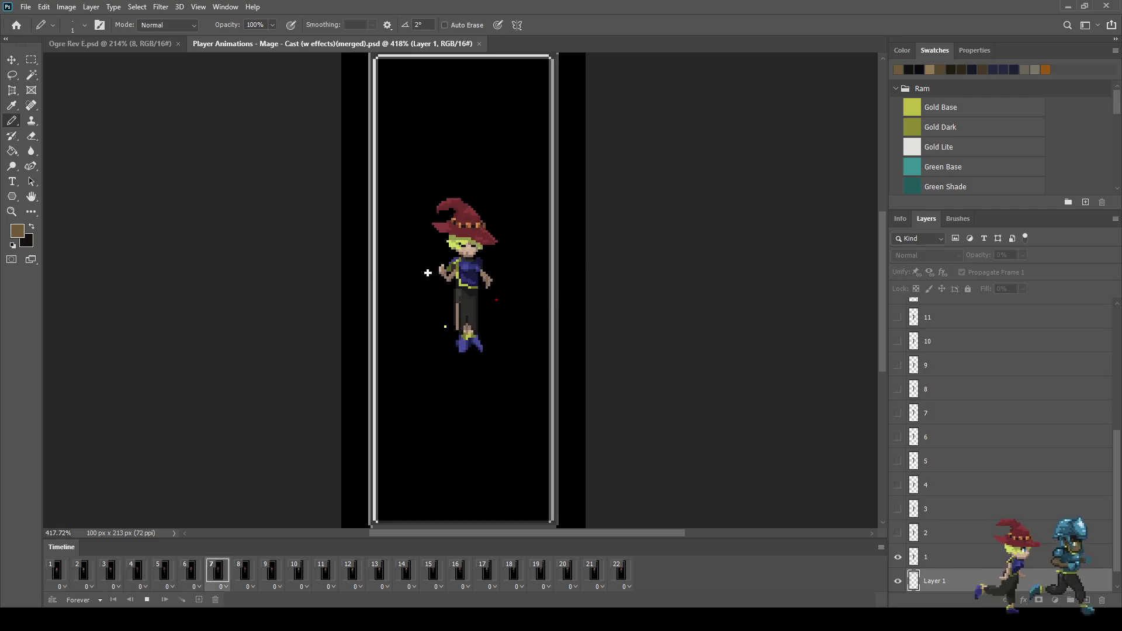
scroll(510, 347, "up", 1)
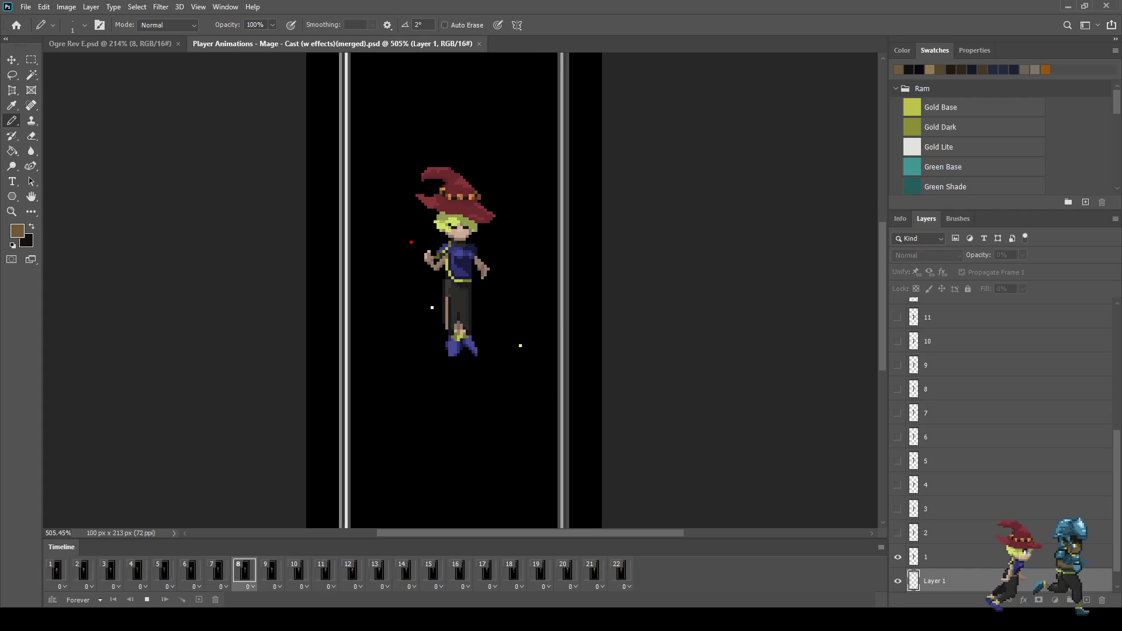
key("ctrl+w")
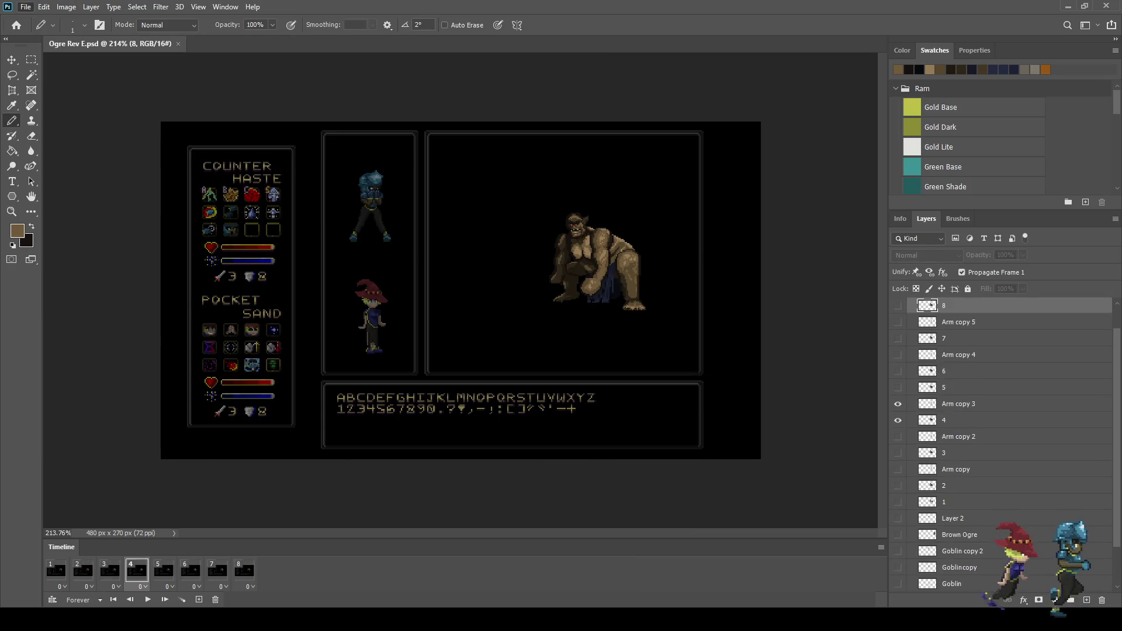
key("space")
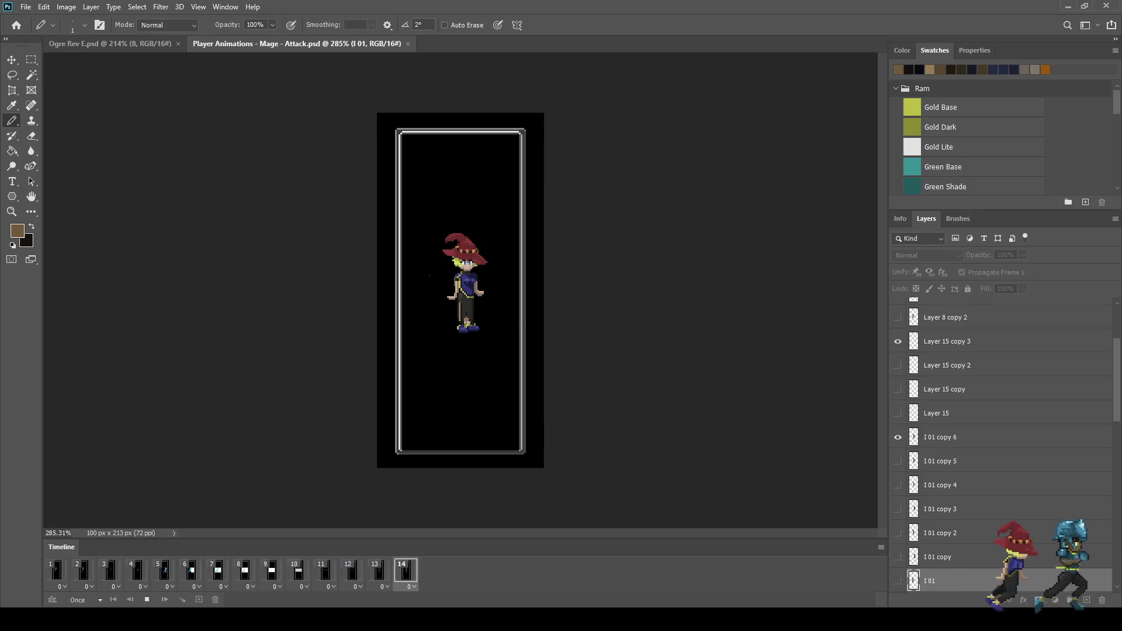
key("ctrl+w")
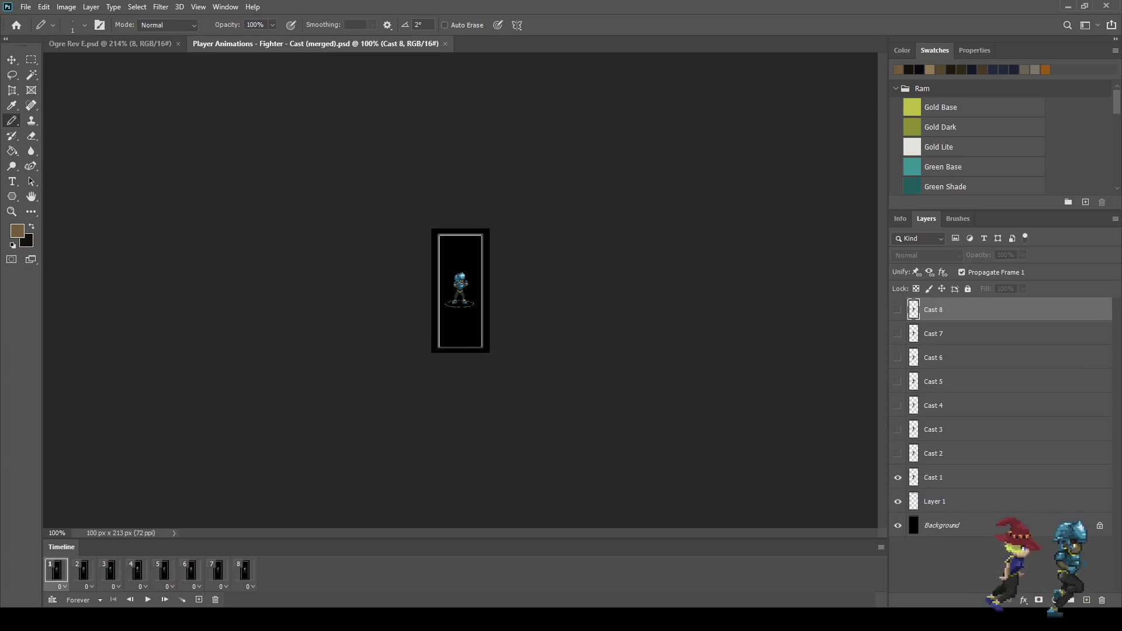
Play and stop the fighter cast animation, then close its document
scroll(436, 252, "up", 6)
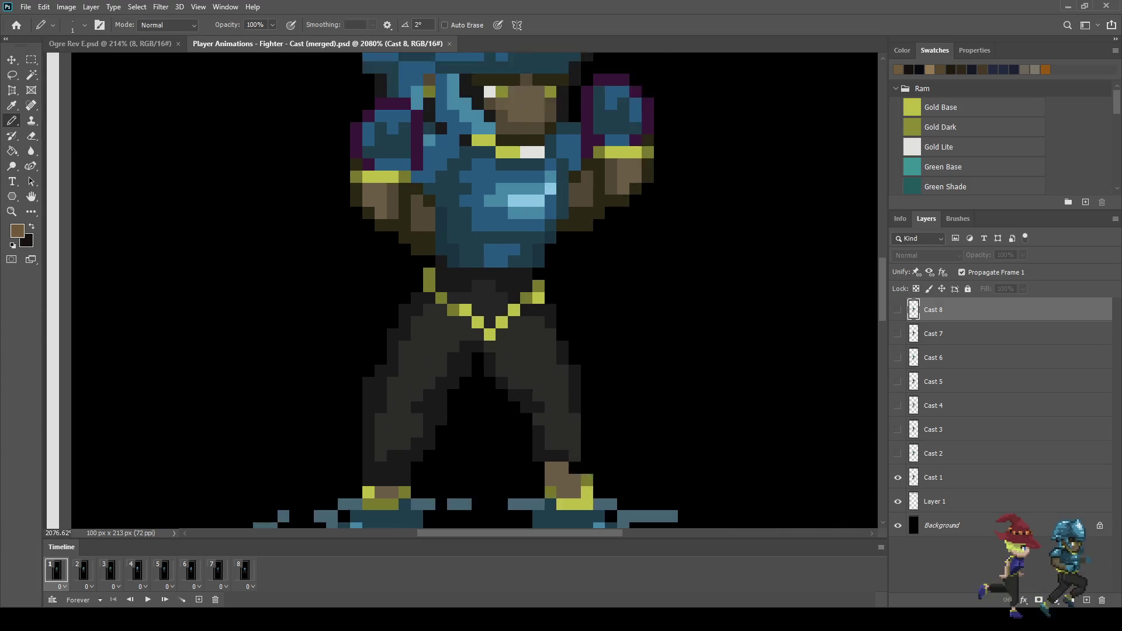
scroll(634, 292, "down", 6)
key("space")
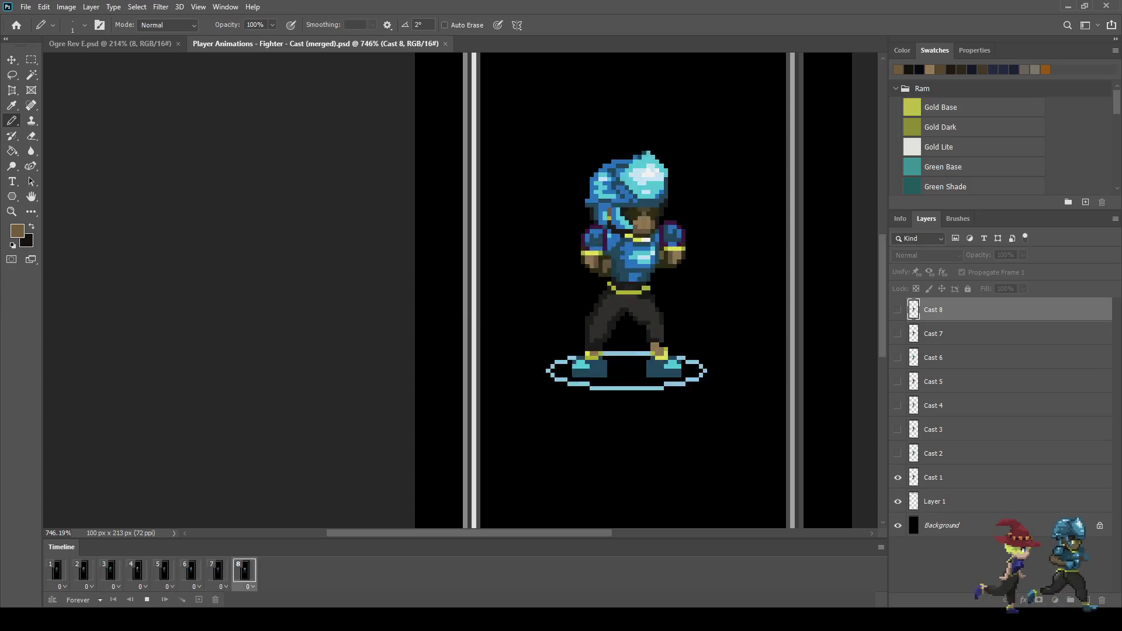
scroll(660, 280, "down", 2)
key("space")
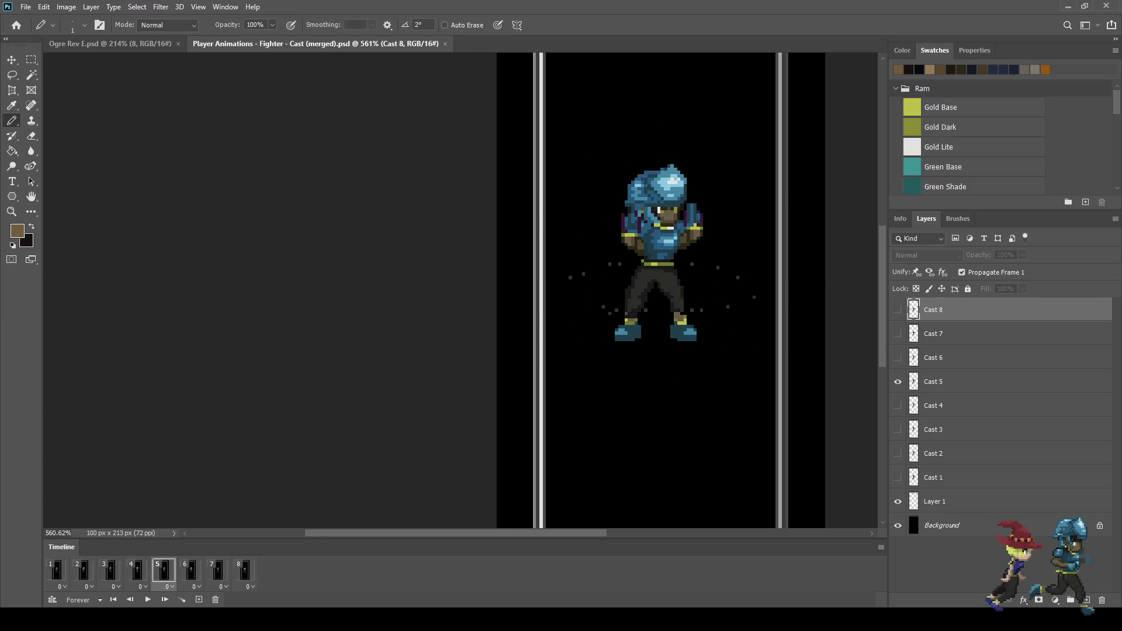
key("ctrl+w")
Start the ogre's eight-frame animation looping in the mockup
scroll(689, 225, "up", 2)
key("space")
scroll(736, 146, "up", 1)
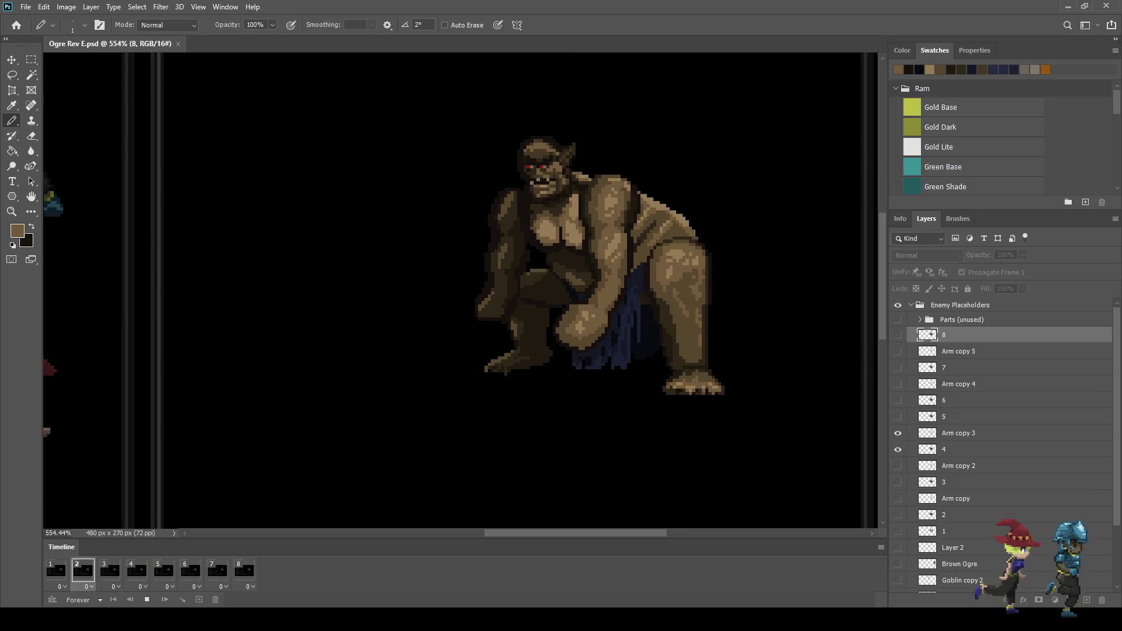
Zoom around the ogre, then play the fighter's 26-frame run cycle
scroll(588, 194, "up", 3)
scroll(628, 240, "up", 2)
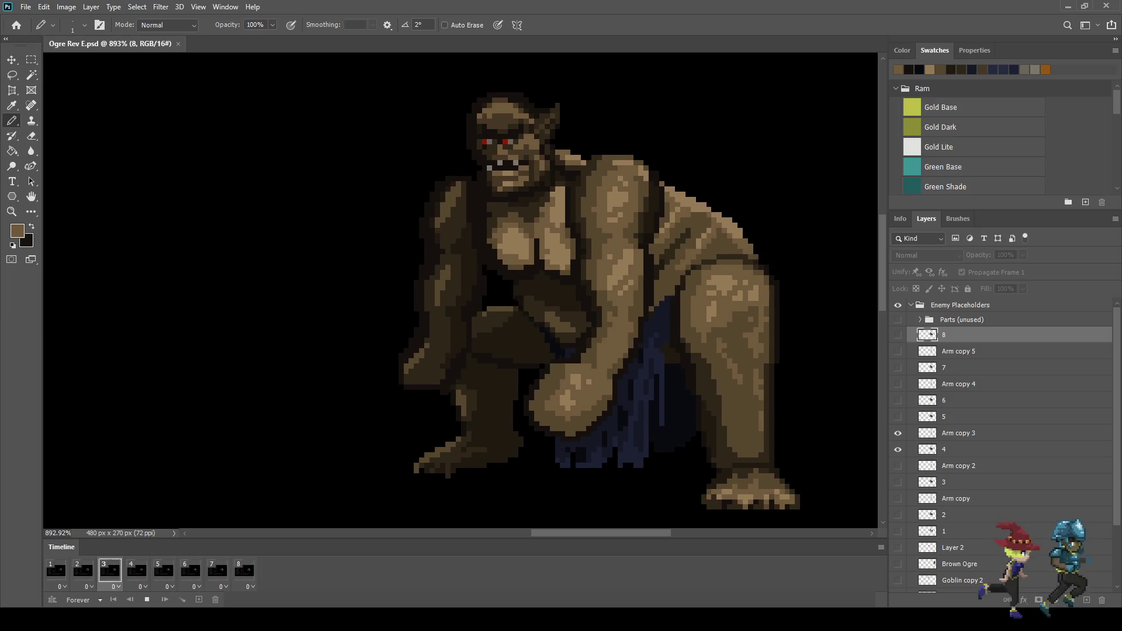
scroll(646, 237, "down", 10)
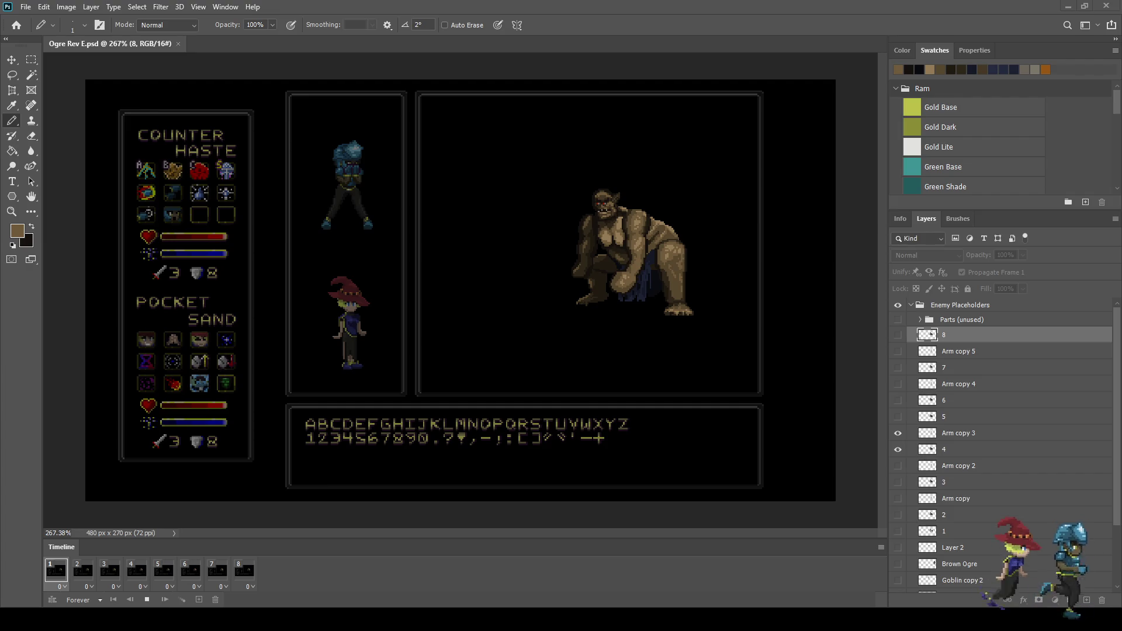
scroll(451, 292, "up", 10)
key("space")
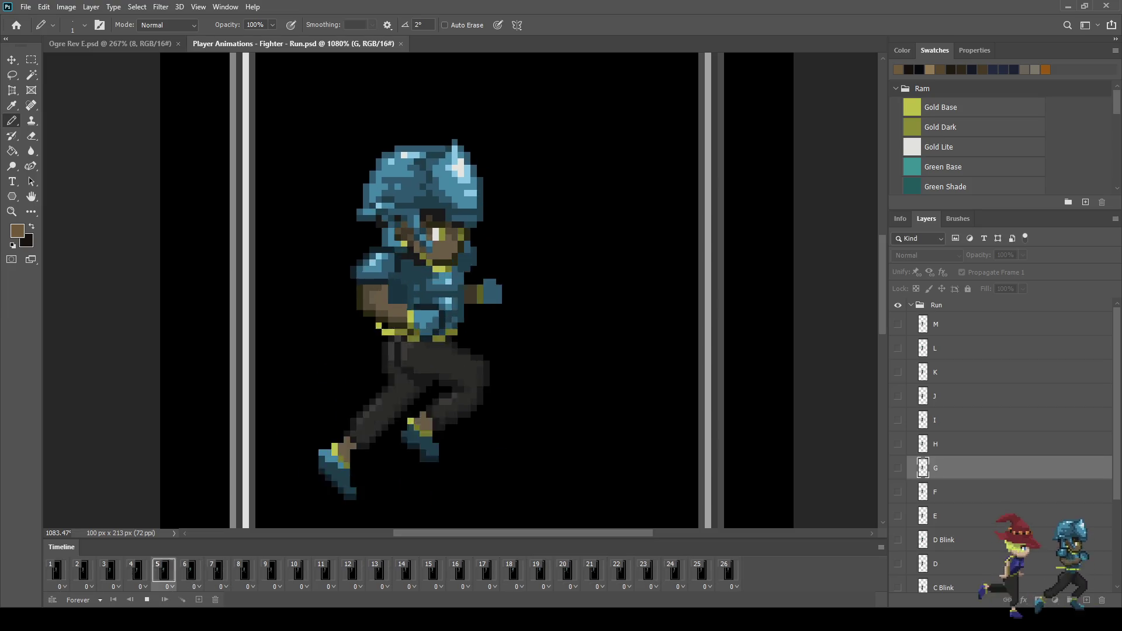
Stop the fighter run cycle, close its document, and restart the ogre animation
scroll(645, 362, "down", 3)
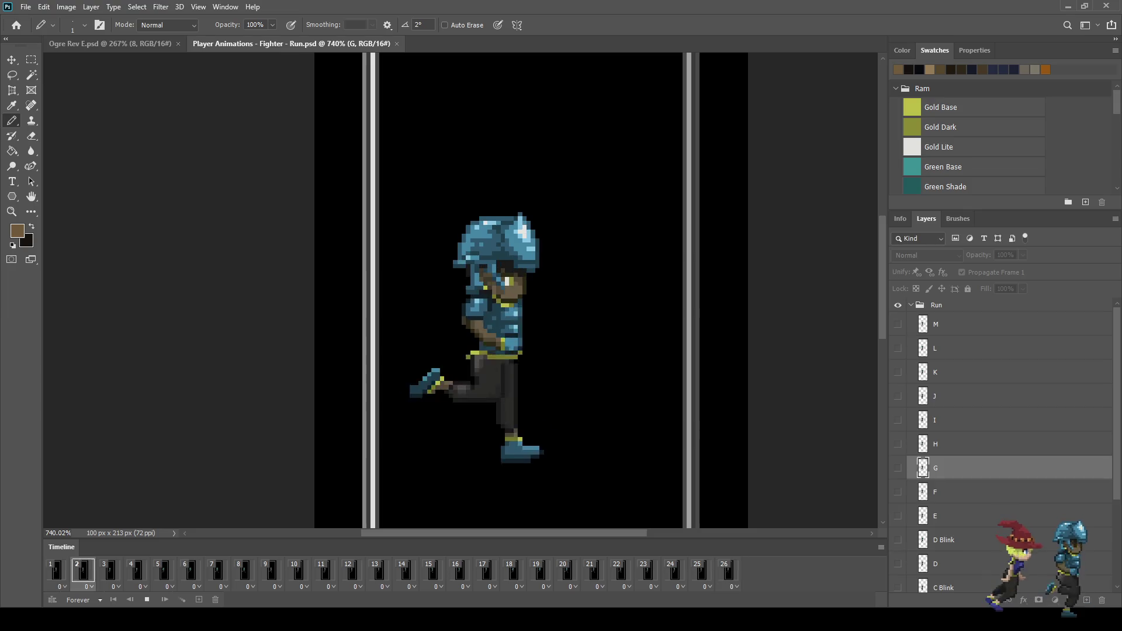
key("space")
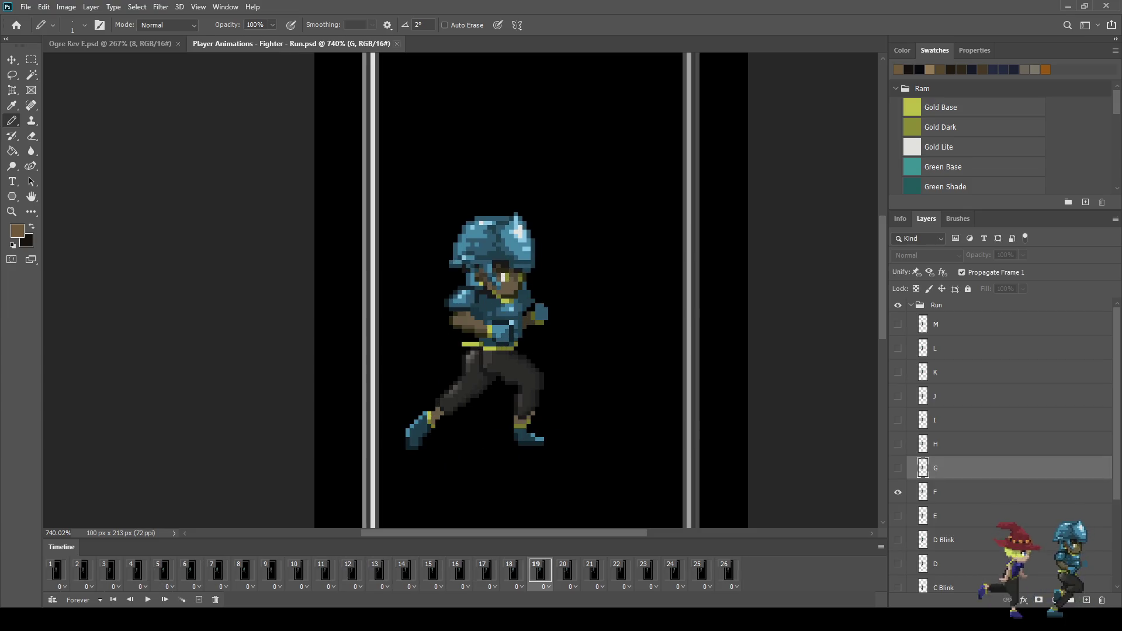
key("ctrl+w")
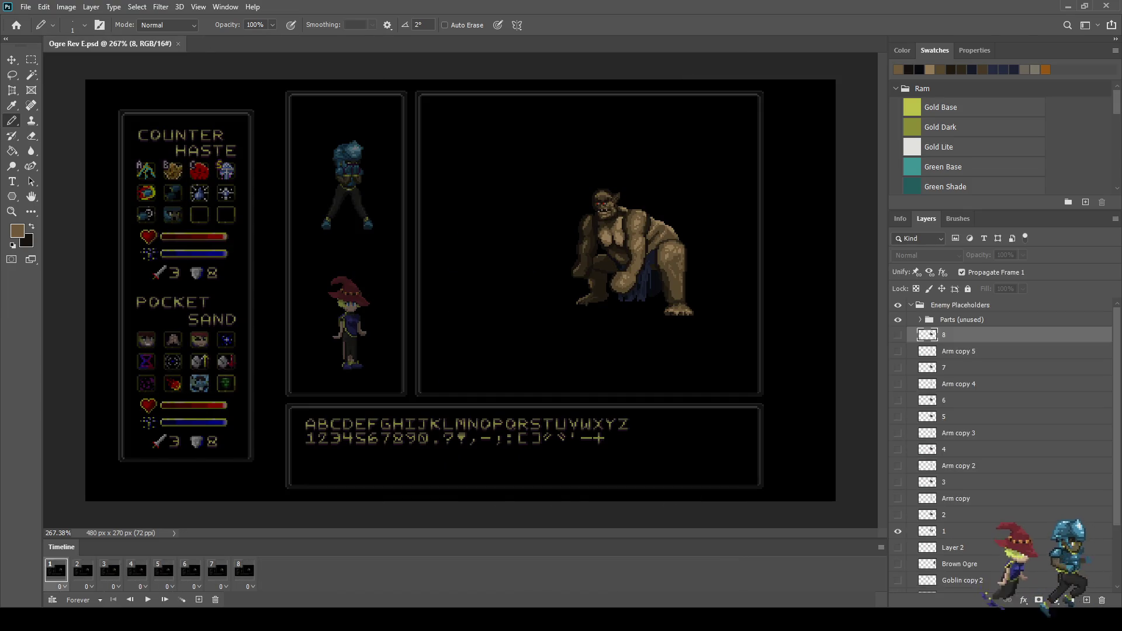
key("space")
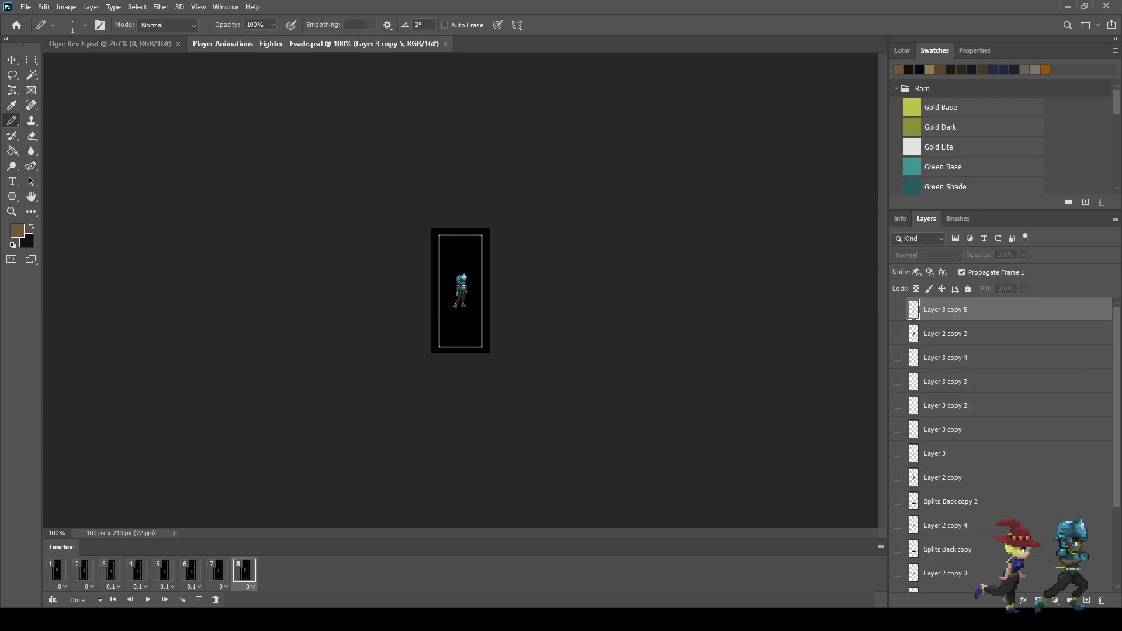
Replay the fighter evade animation from frame 1, then close it
scroll(496, 315, "up", 3)
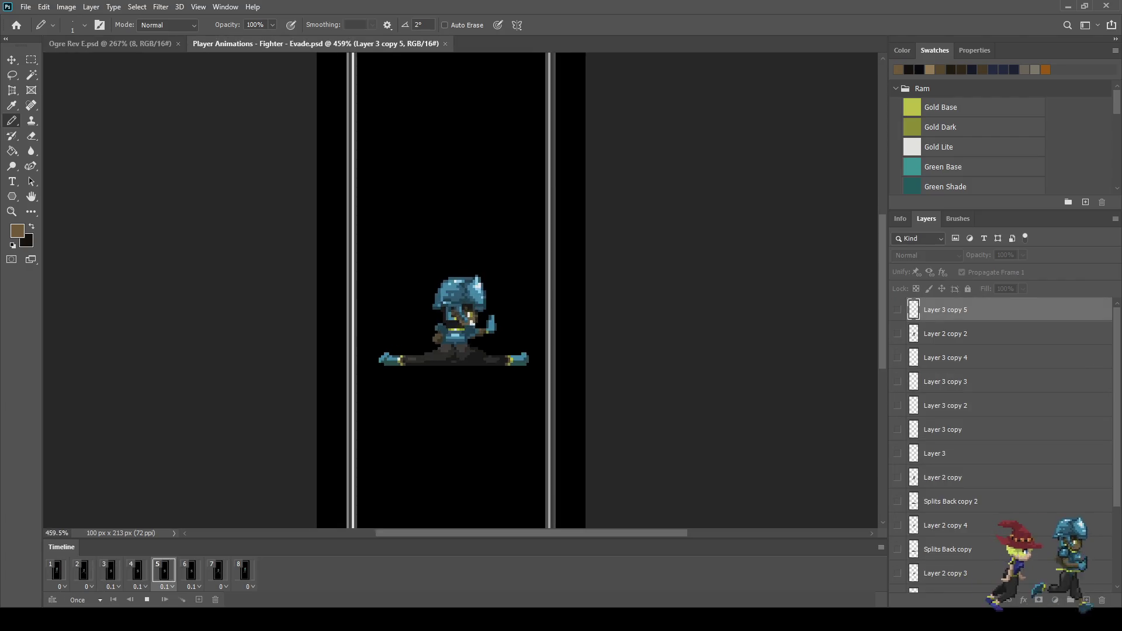
key("space")
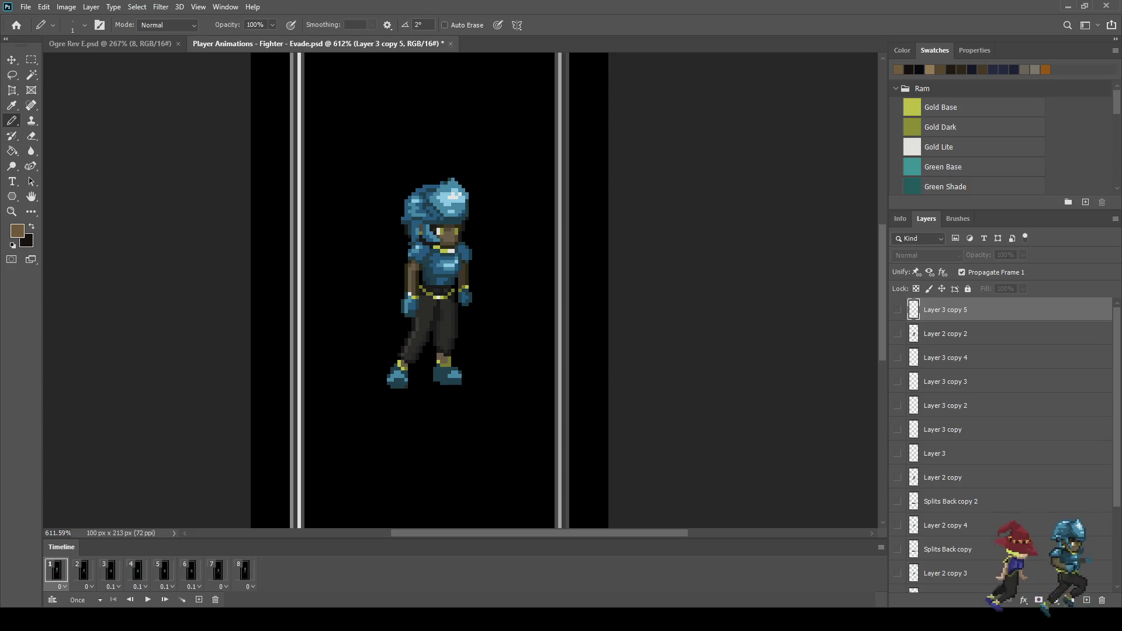
key("ctrl+w")
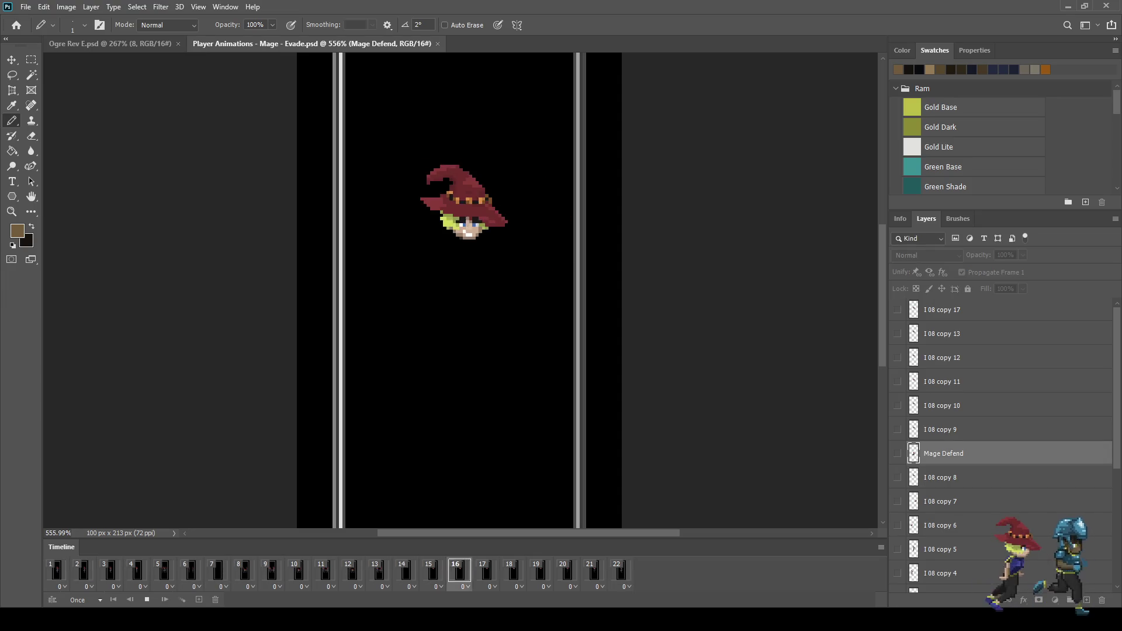
Replay the mage evade animation twice, then close Player Animations - Mage - Evade.psd
key("space")
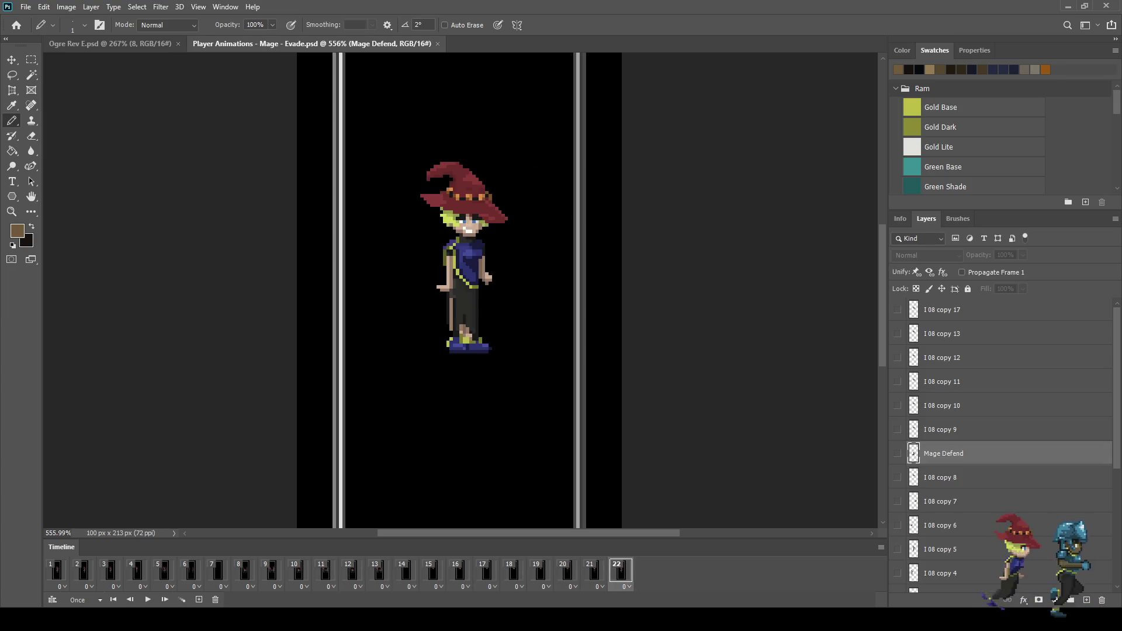
key("space")
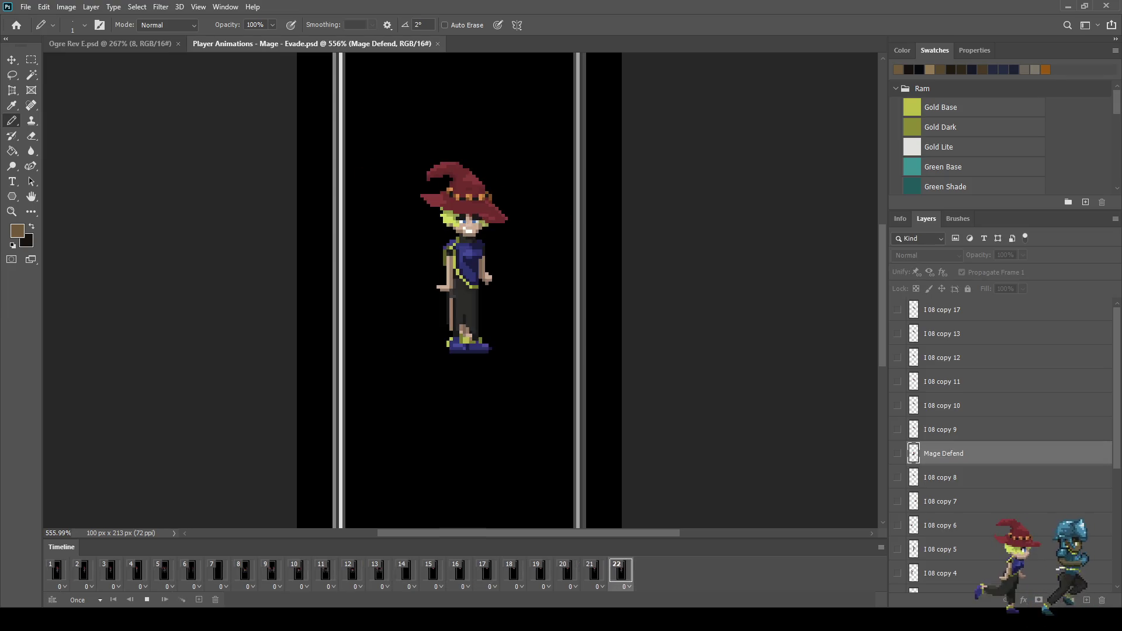
left_click(437, 43)
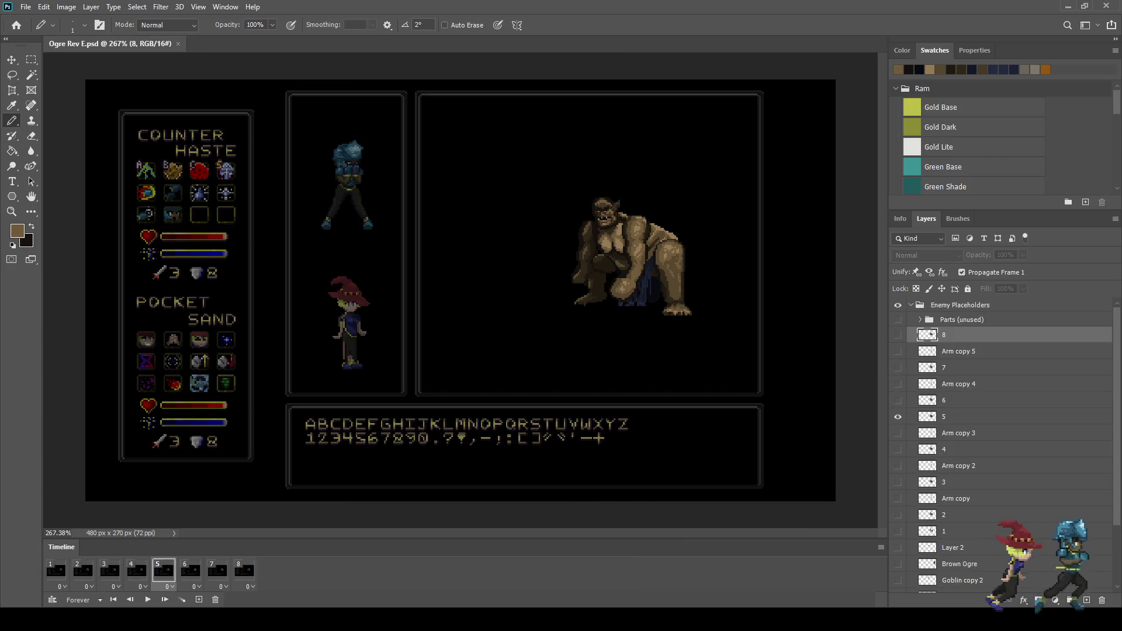
Zoom in on the ogre, then play and stop its frame animation
scroll(632, 257, "up", 3)
key("space")
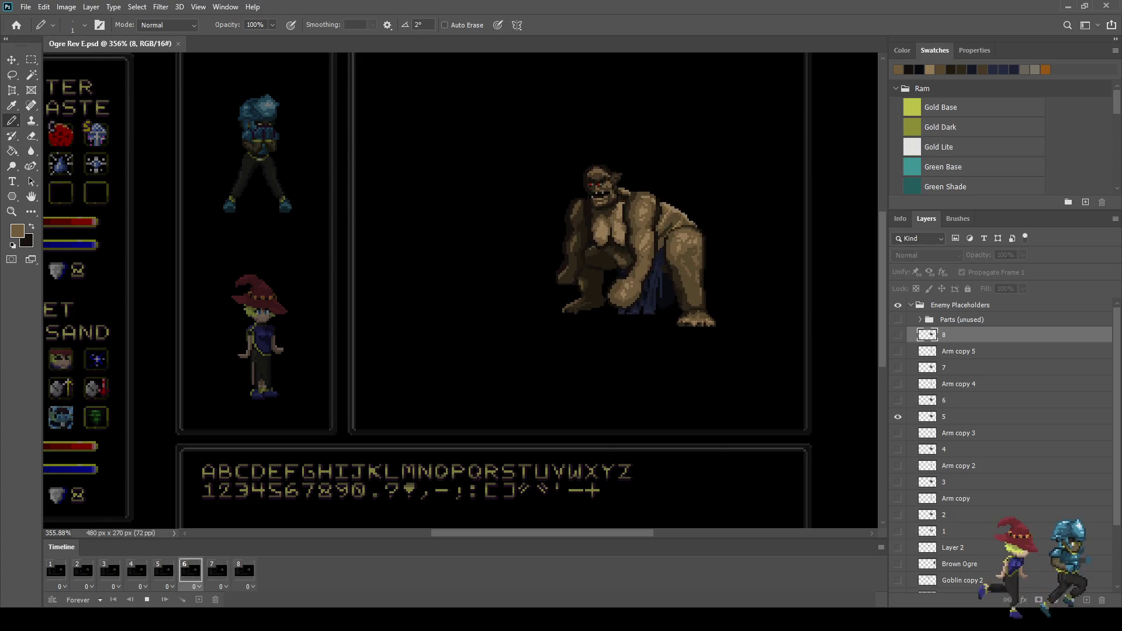
key("space")
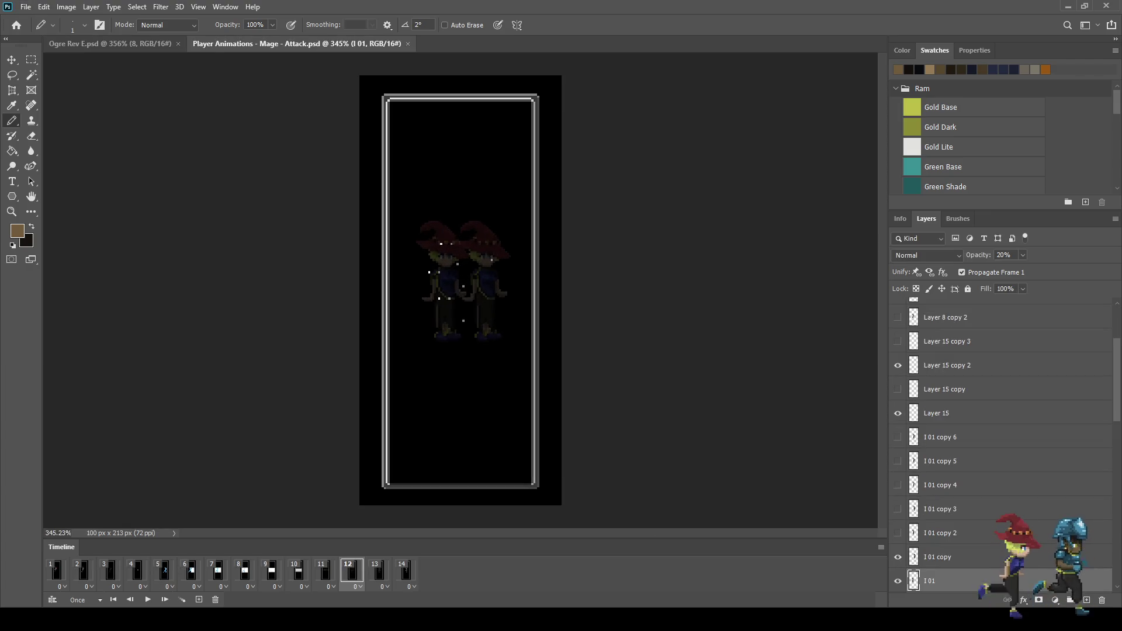
Replay the mage attack animation four times, then close Player Animations - Mage - Attack.psd
key("space")
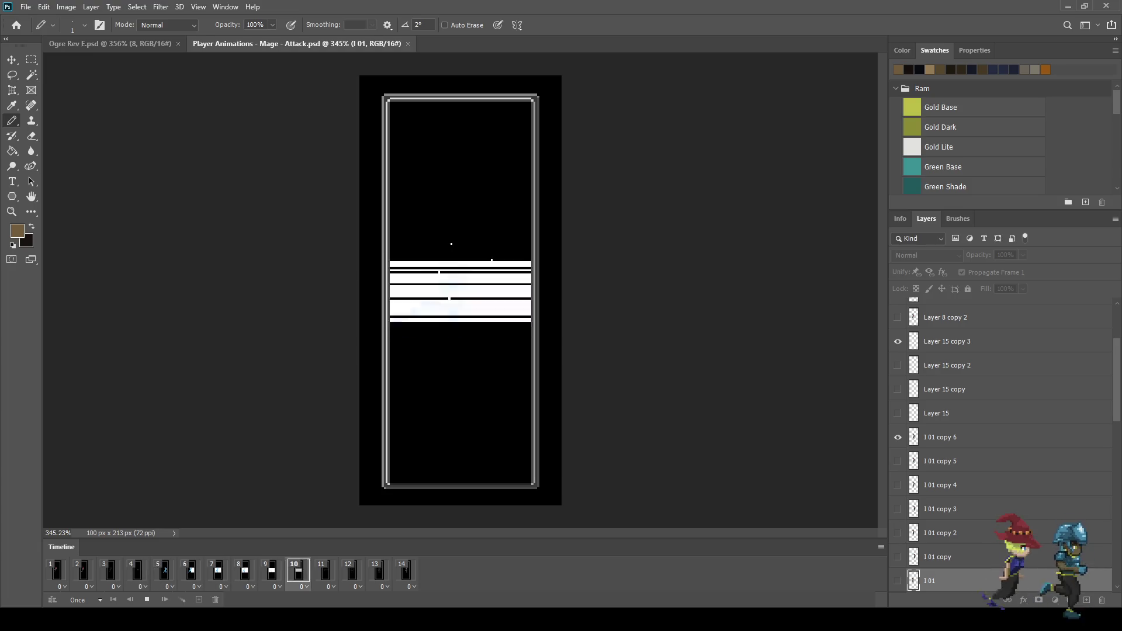
key("space")
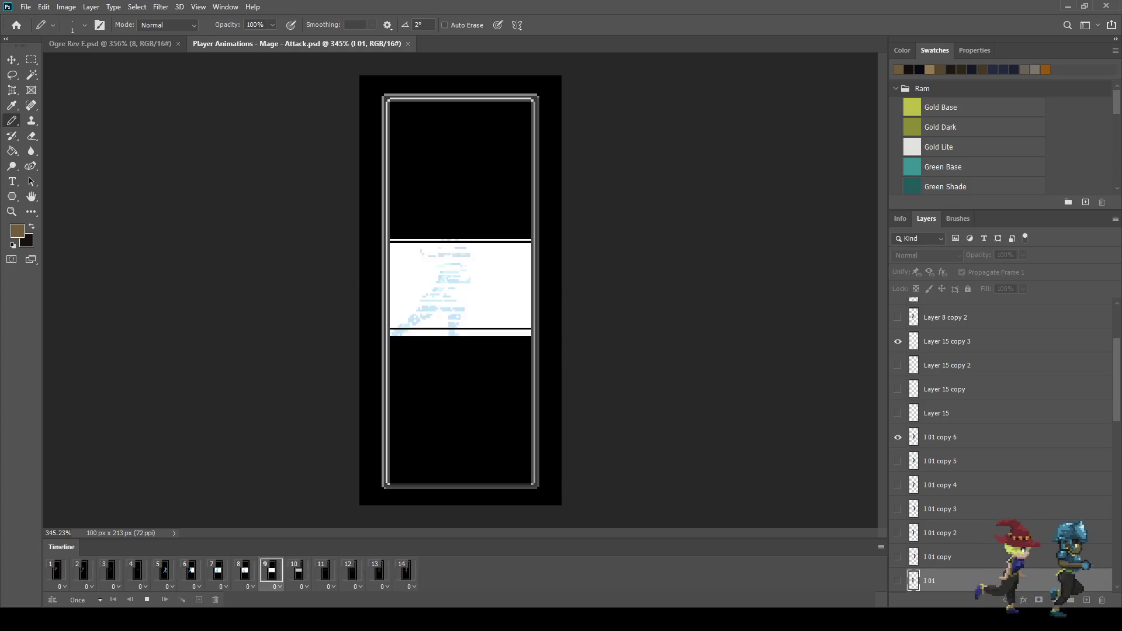
key("space")
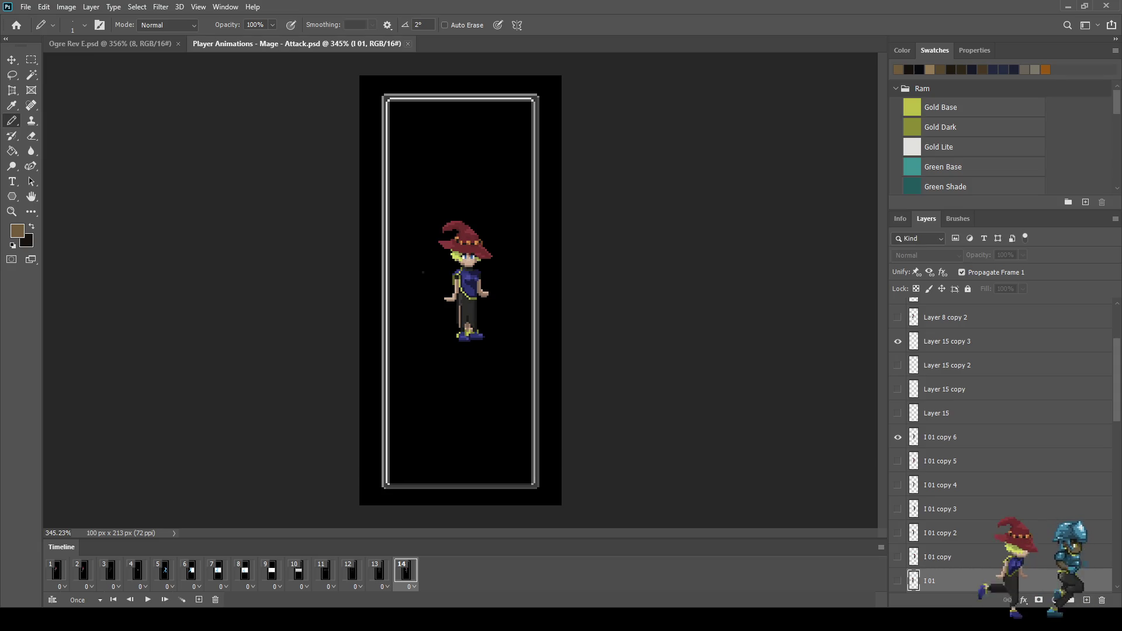
key("space")
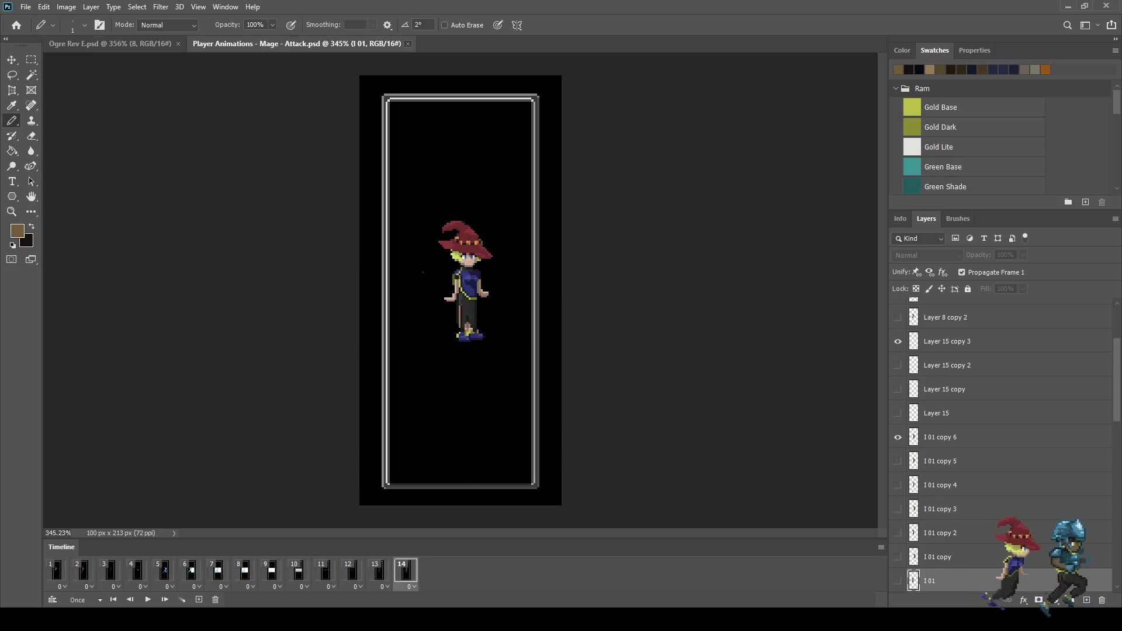
key("ctrl+w")
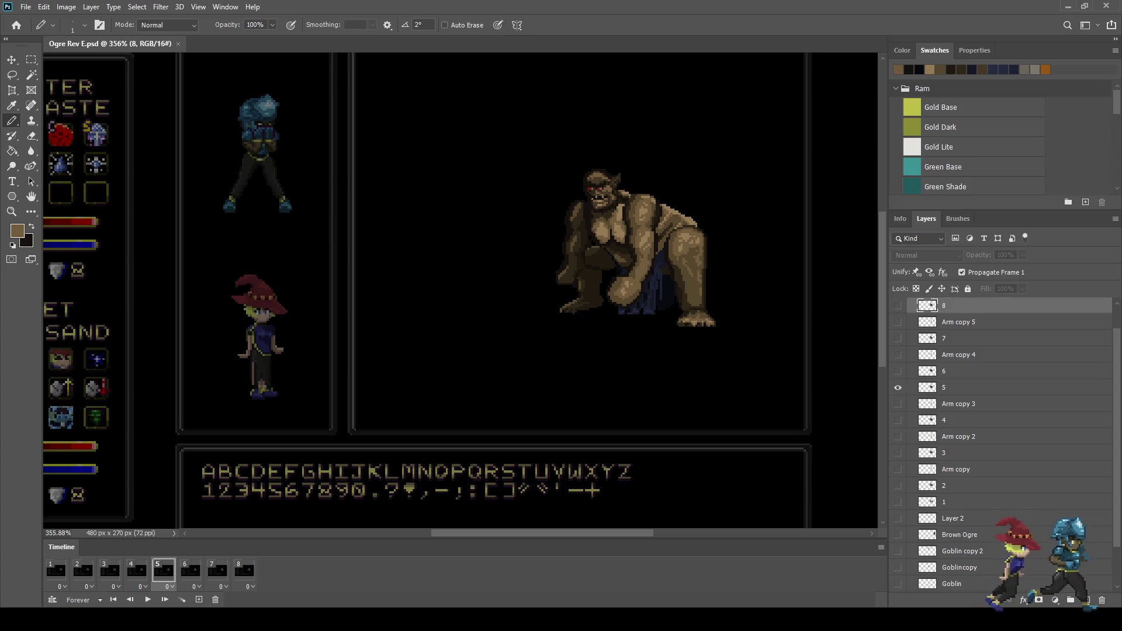
Zoom to the ogre, play its animation, and stop playback back on frame 1
scroll(532, 230, "down", 3)
scroll(532, 230, "up", 5)
key("space")
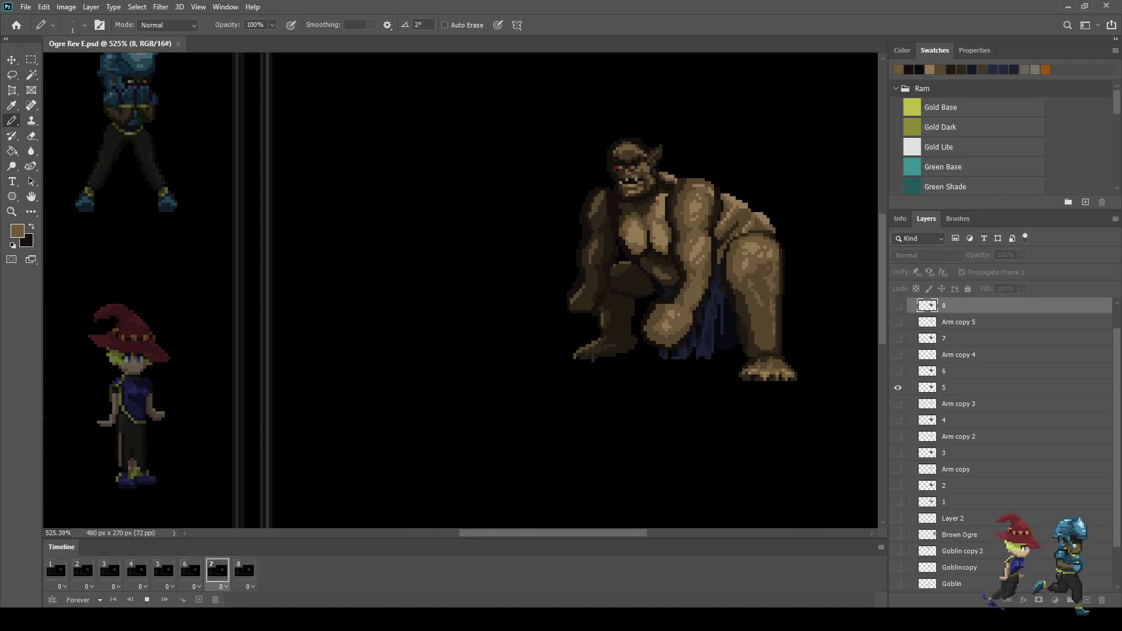
key("space")
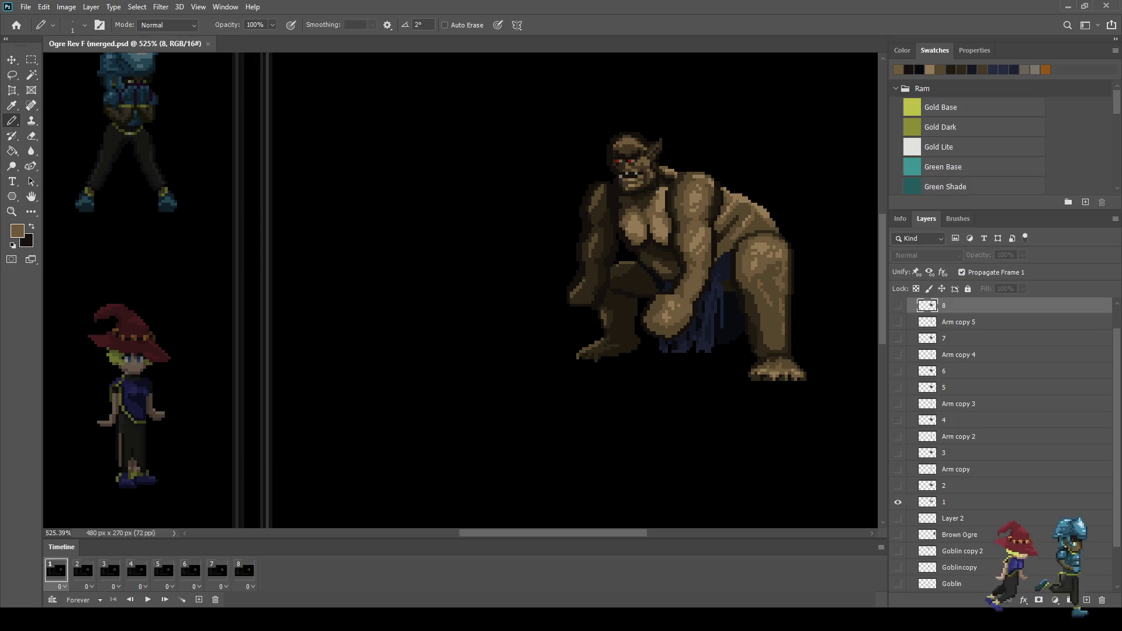
scroll(1003, 444, "down", 1)
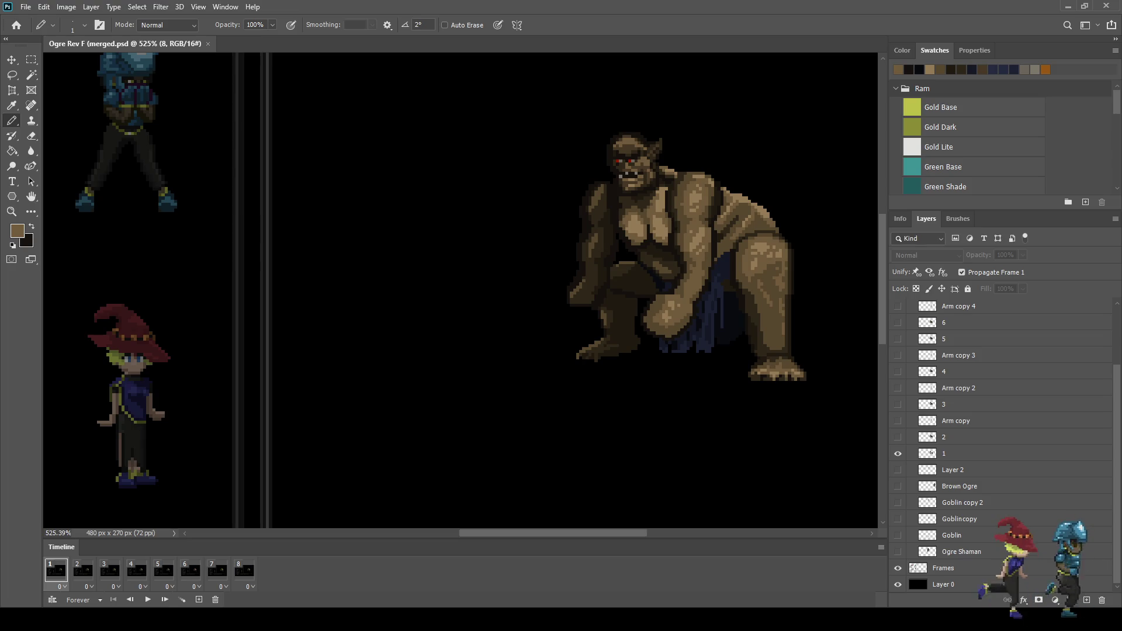
Merge pose layers 2 and 3 into Arm copy and Arm copy 2 on frames 2 and 3
left_click(959, 453)
scroll(1002, 445, "up", 2)
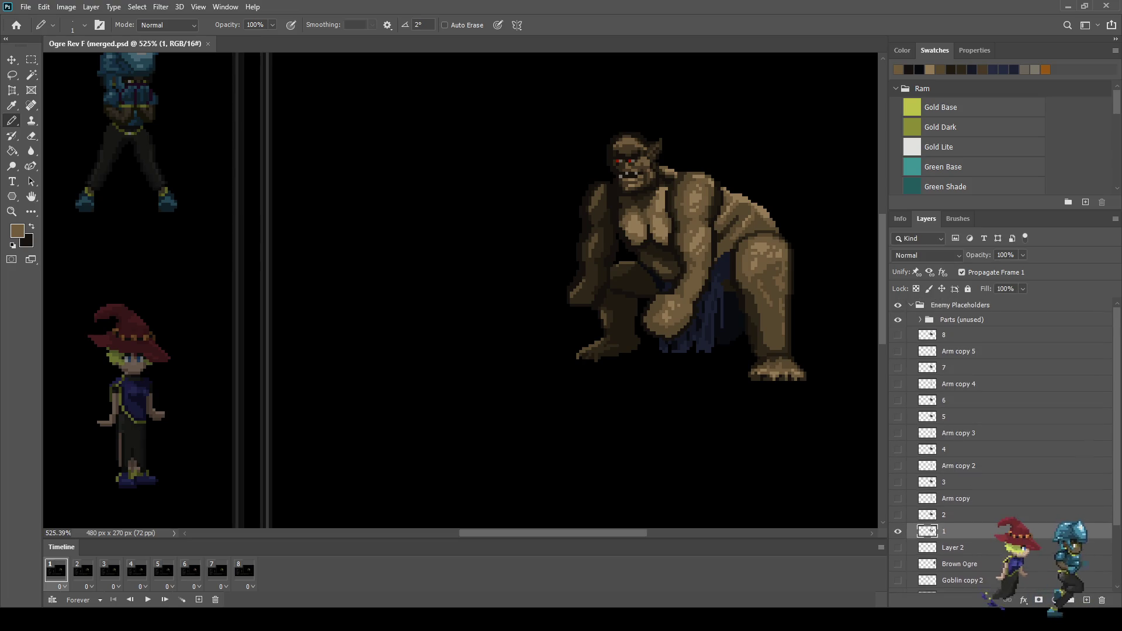
left_click(82, 570)
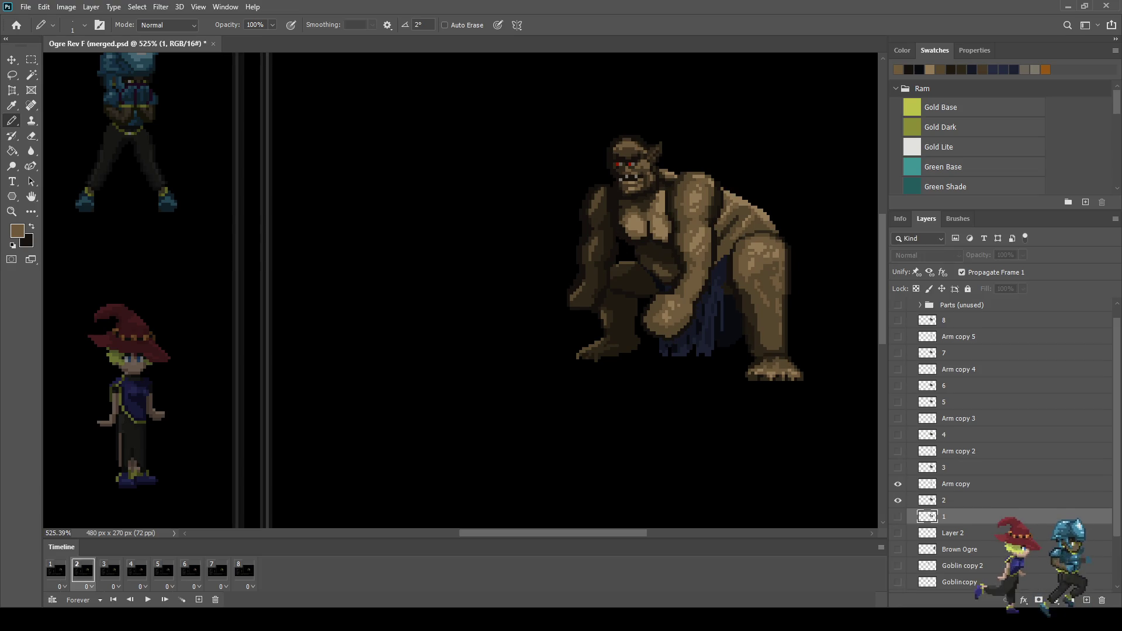
left_click(956, 484)
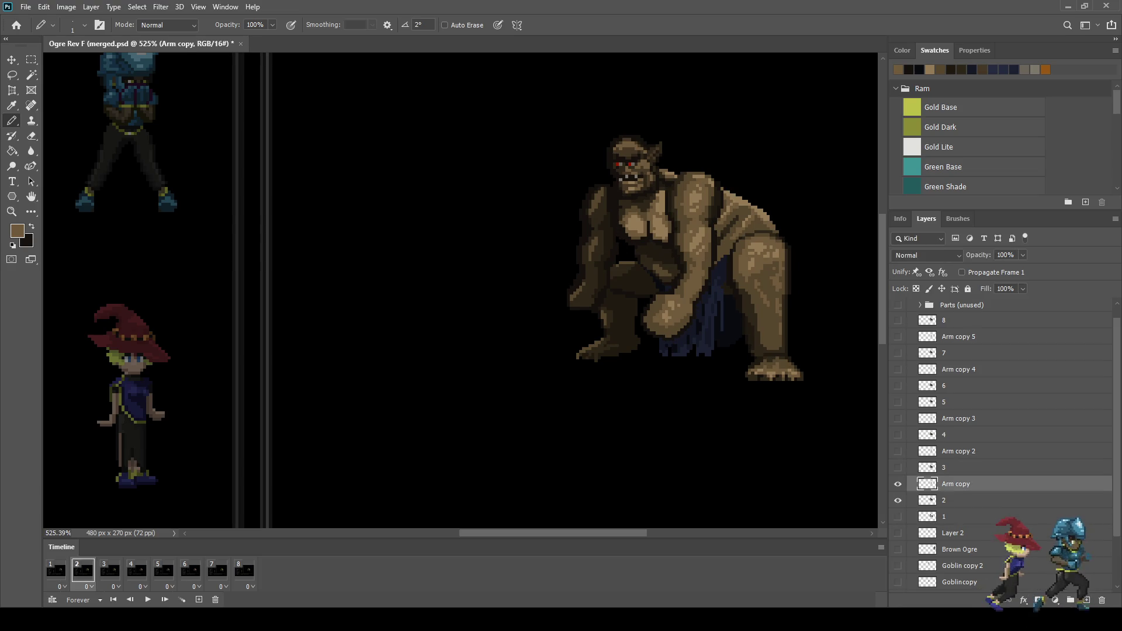
key("shift+alt+bracketleft")
key("ctrl+e")
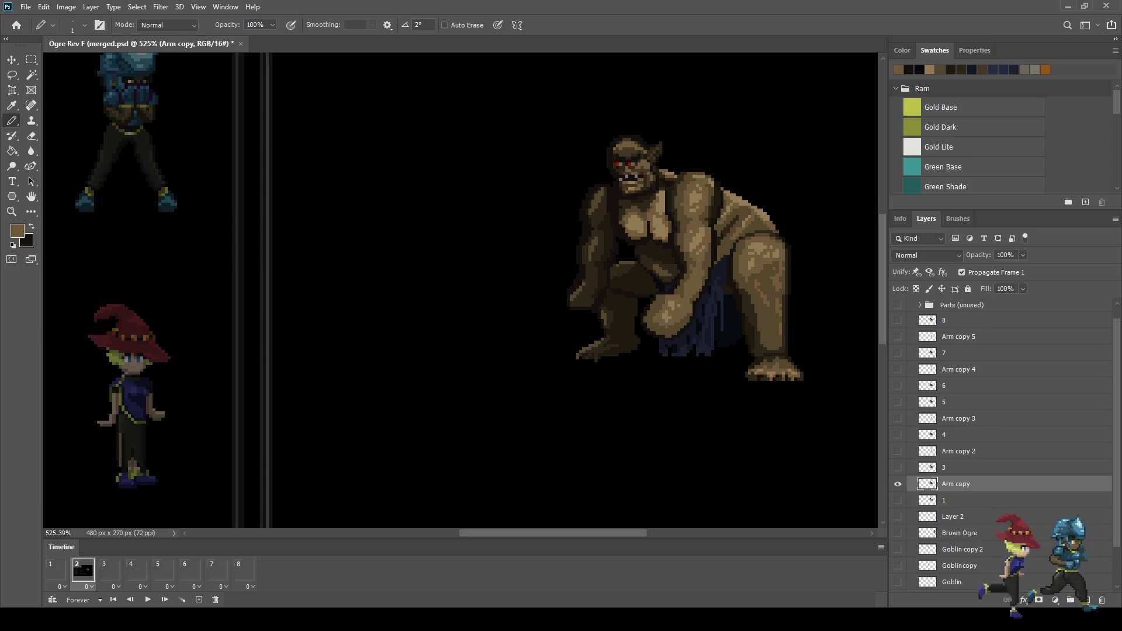
left_click(110, 570)
left_click(958, 451)
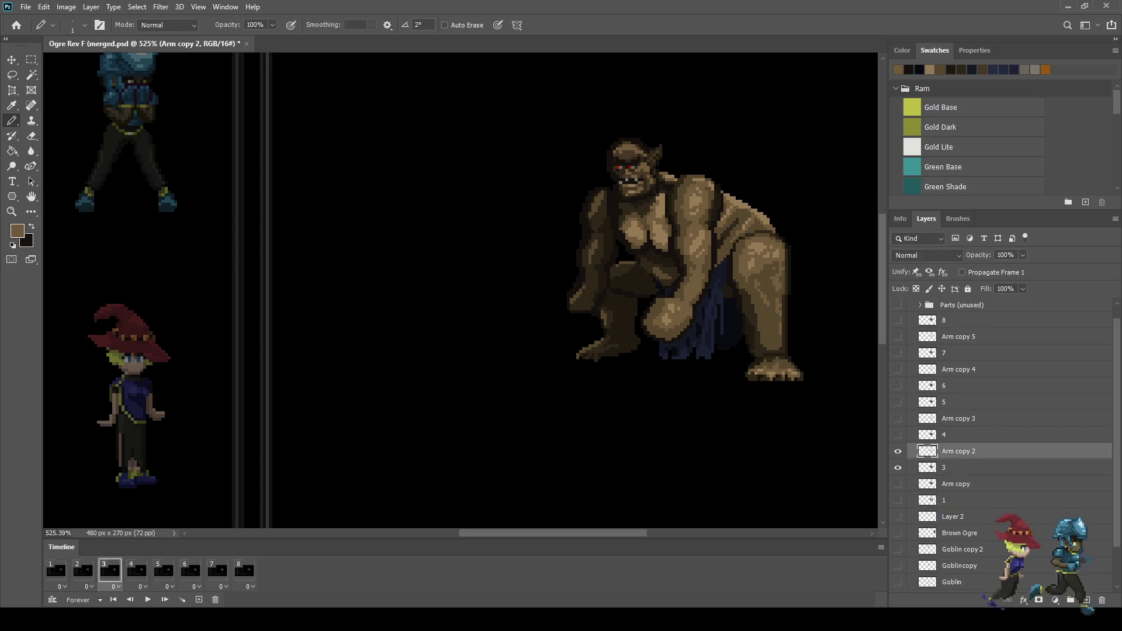
key("shift+alt+bracketleft")
key("ctrl+e")
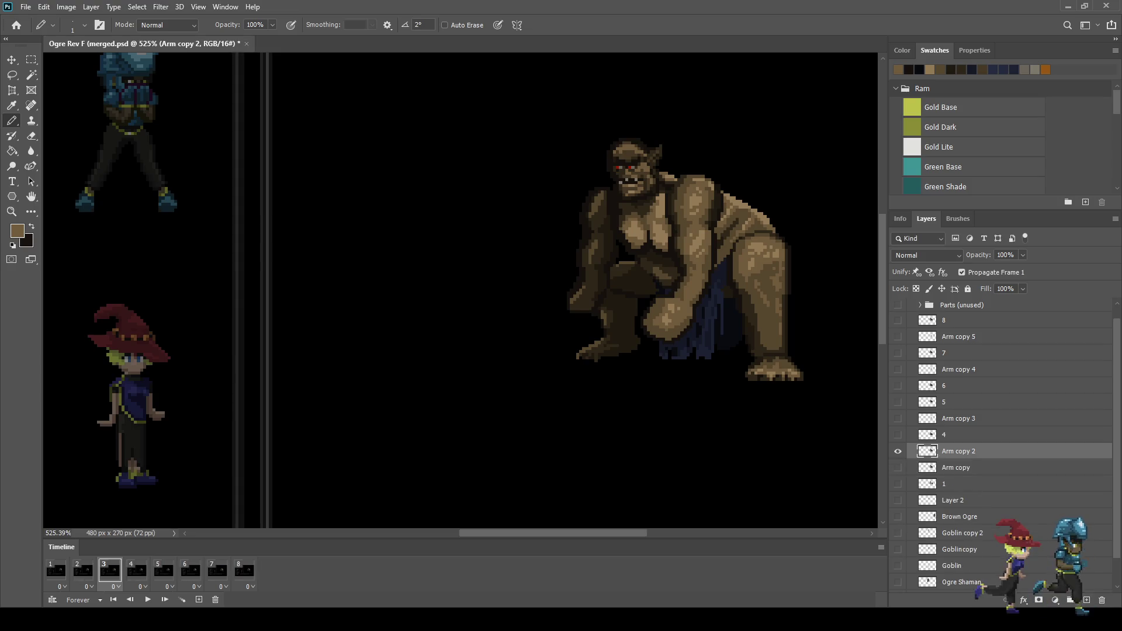
Merge layers 4 and 6 into Arm copy 3 and Arm copy 4 on frames 4 and 6
left_click(137, 570)
left_click(959, 418)
key("shift+alt+bracketleft")
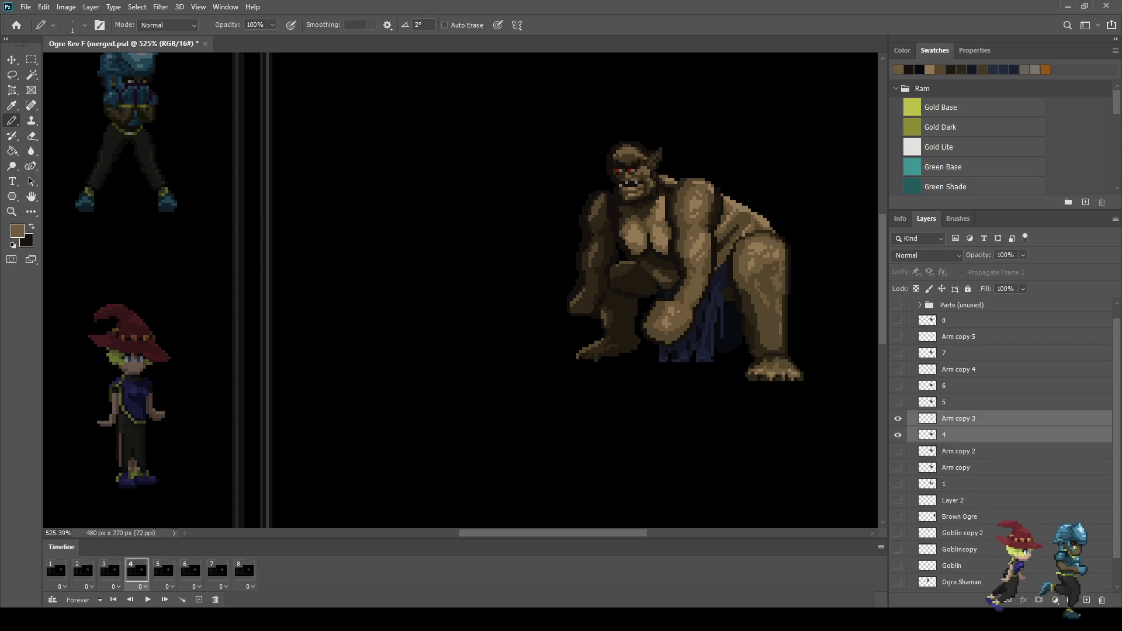
key("ctrl+e")
left_click(164, 570)
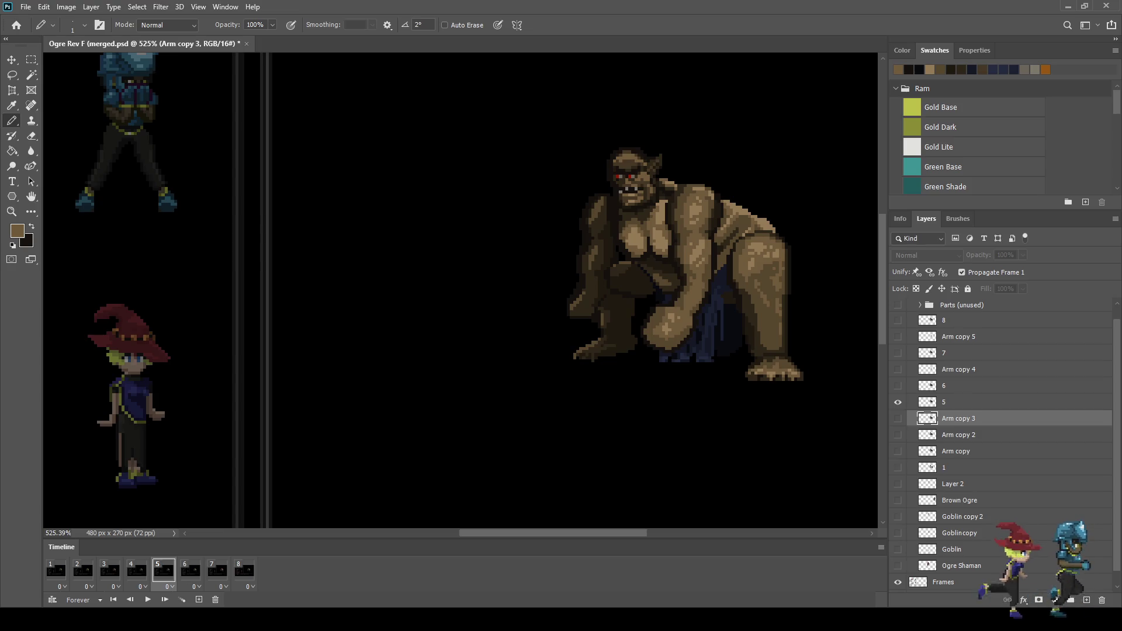
left_click(959, 402)
left_click(190, 570)
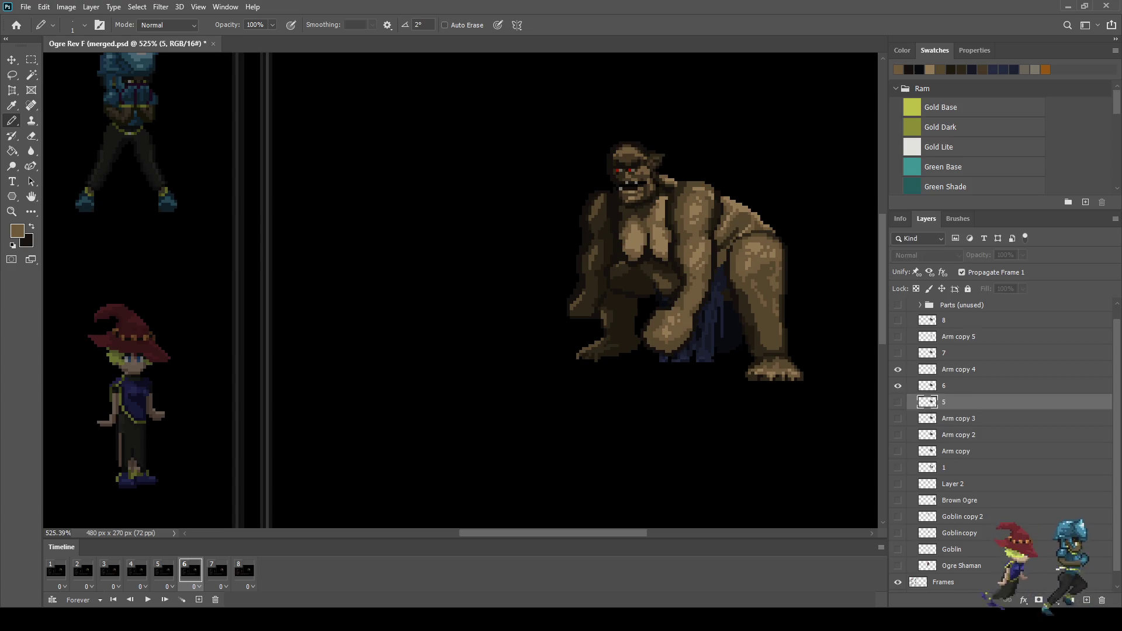
left_click(959, 370)
left_click(959, 386, "shift")
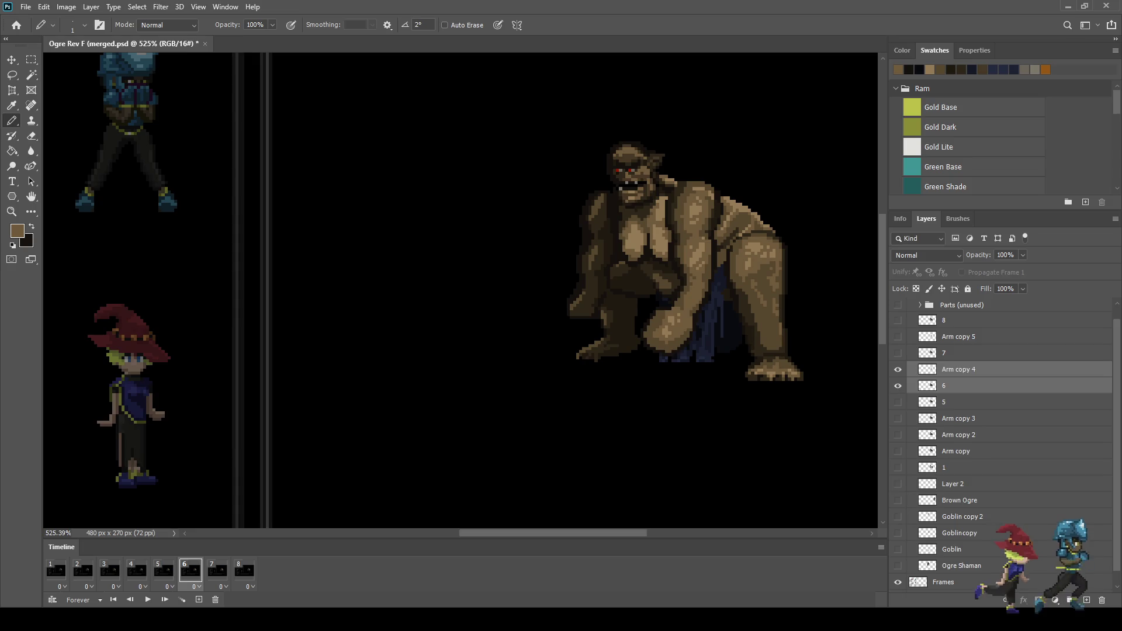
key("ctrl+e")
Merge layer 7 into Arm copy 5, then play the animation to check the merged frames
left_click(218, 570)
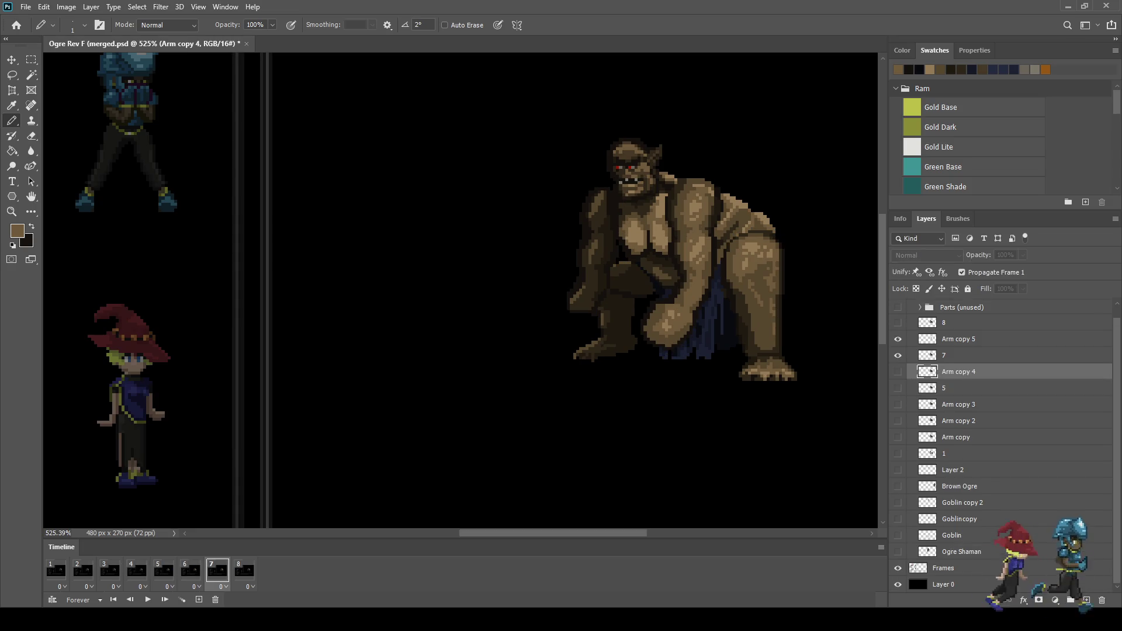
left_click(959, 339)
left_click(959, 356, "shift")
key("ctrl+e")
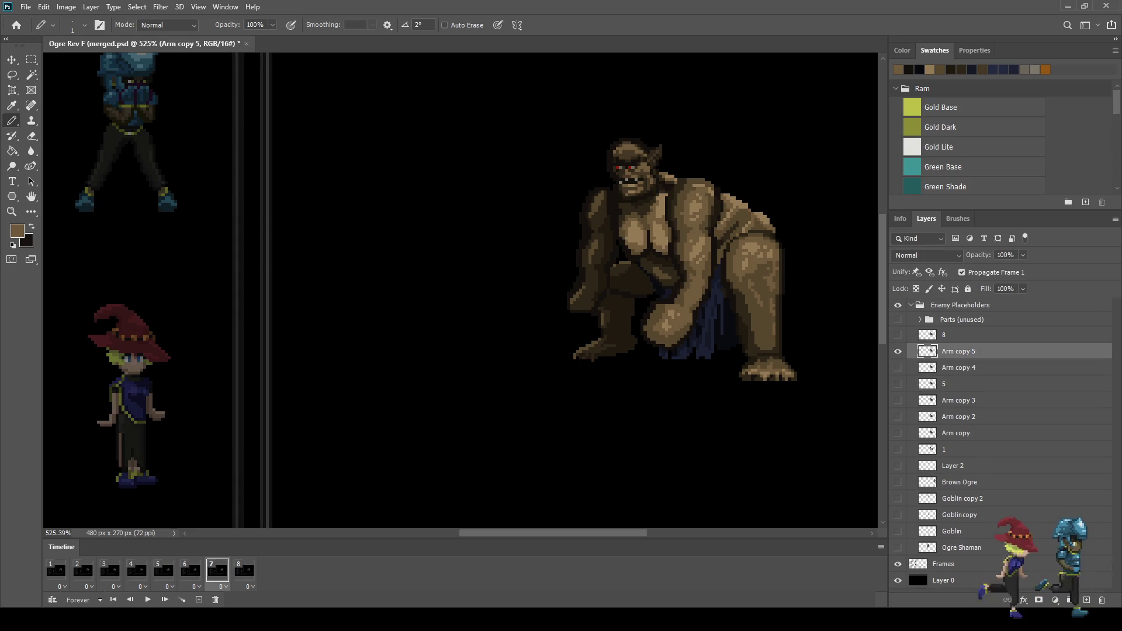
left_click(244, 570)
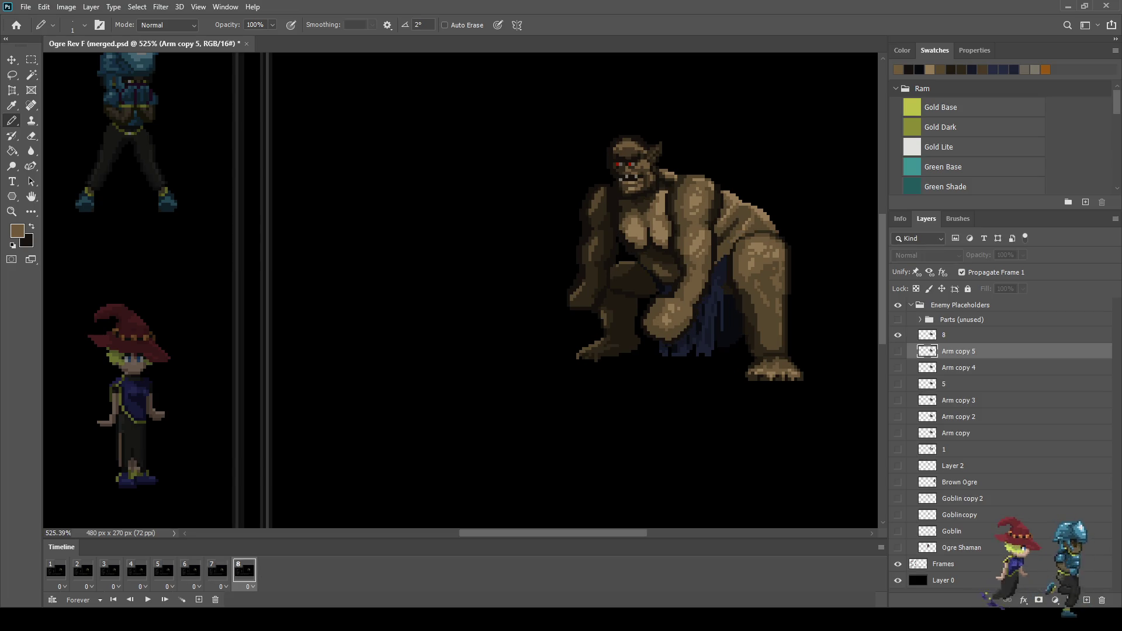
key("space")
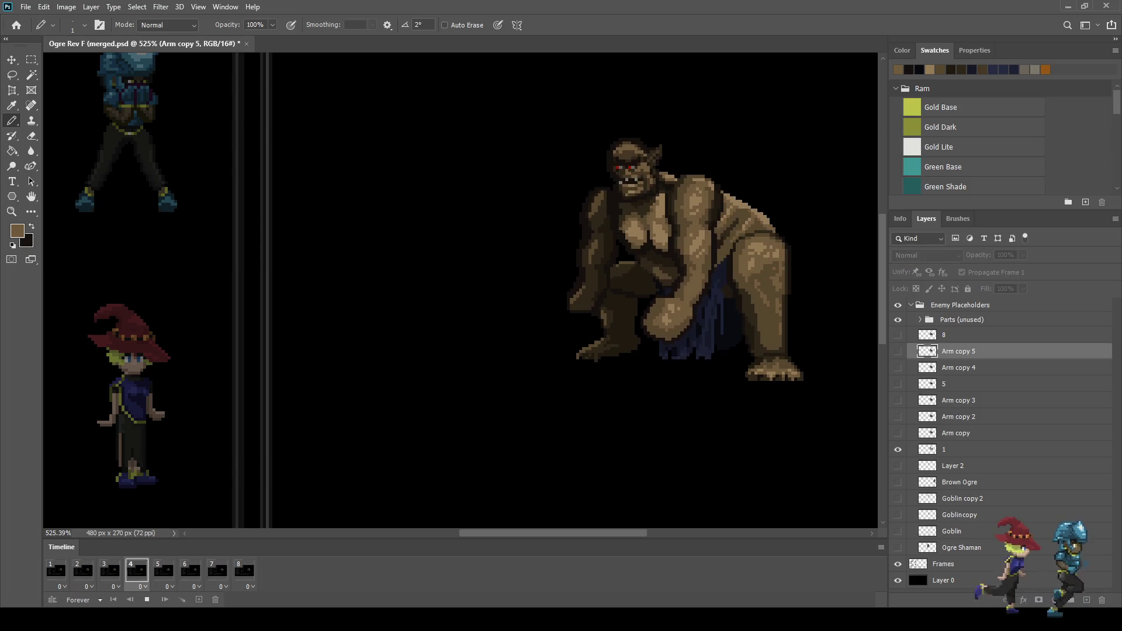
key("space")
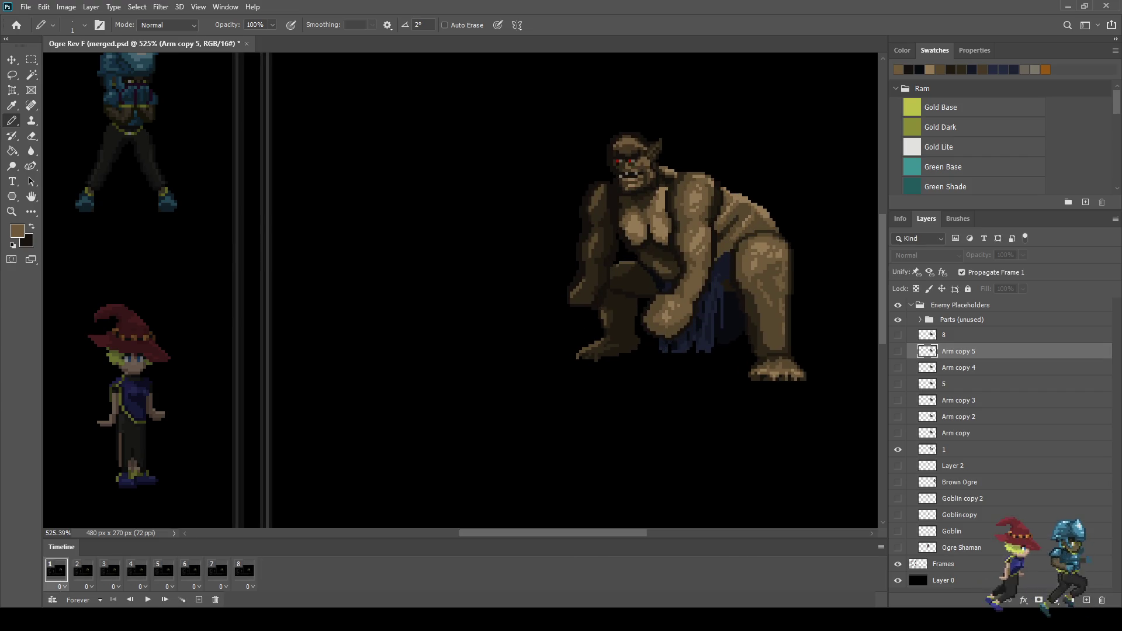
Rename Arm copy, Arm copy 2 and Arm copy 3 to 2, 3 and 4 on their frames
left_click(83, 570)
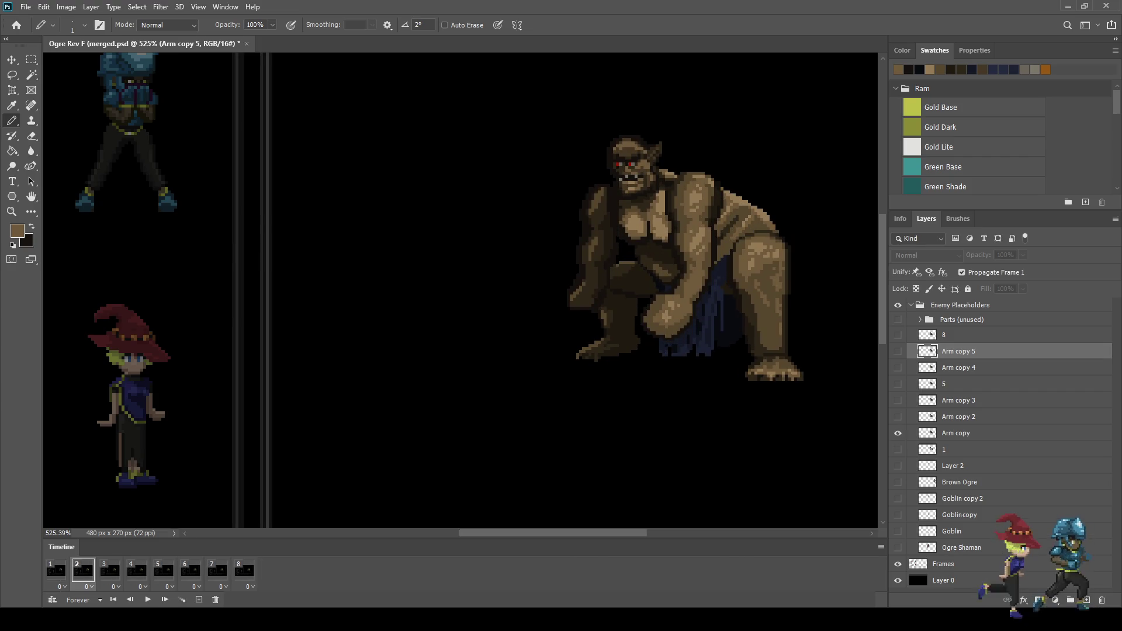
double_click(959, 433)
type("2")
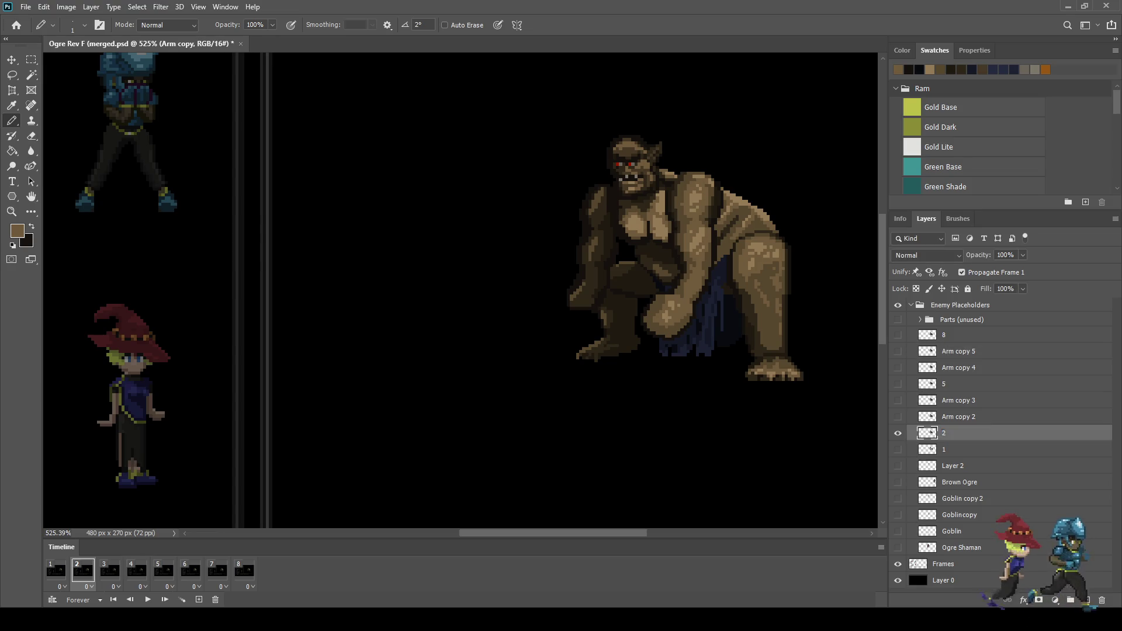
key("Return")
left_click(109, 570)
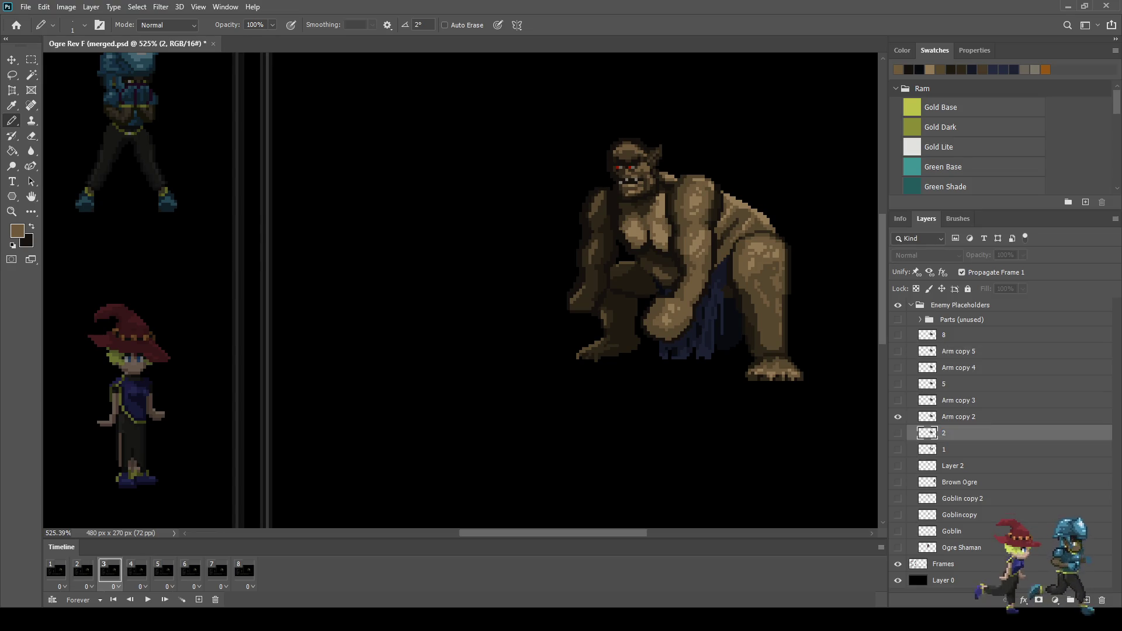
double_click(959, 417)
type("3")
key("Return")
left_click(137, 570)
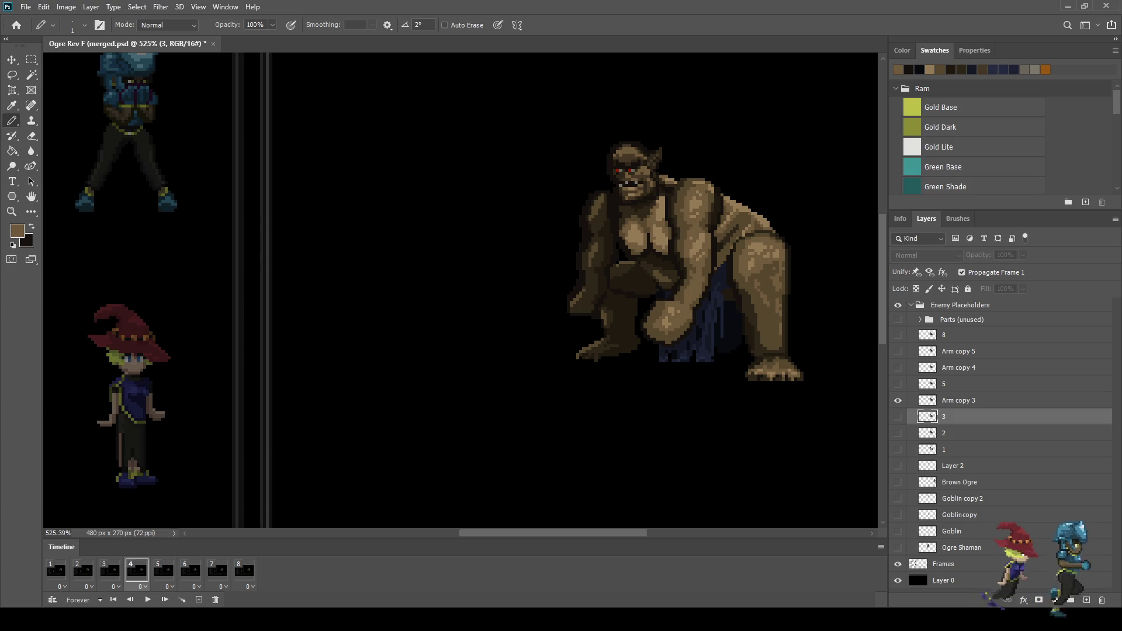
double_click(959, 400)
type("4")
key("Return")
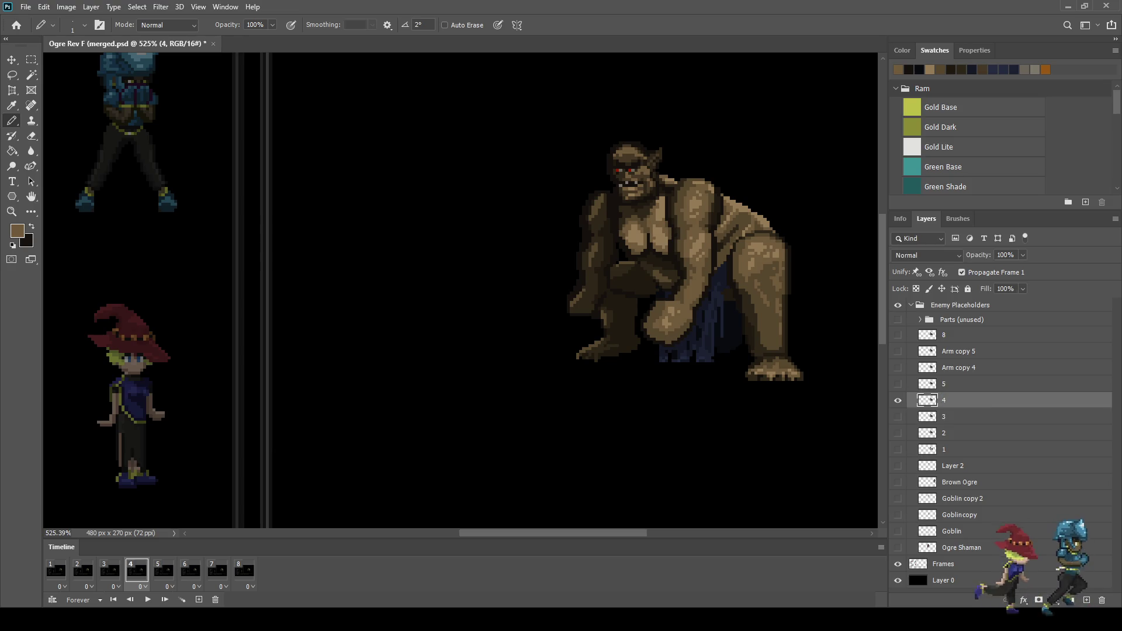
Rename Arm copy 4 and Arm copy 5 to 6 and 7, then play the eight-frame animation
left_click(163, 570)
left_click(190, 570)
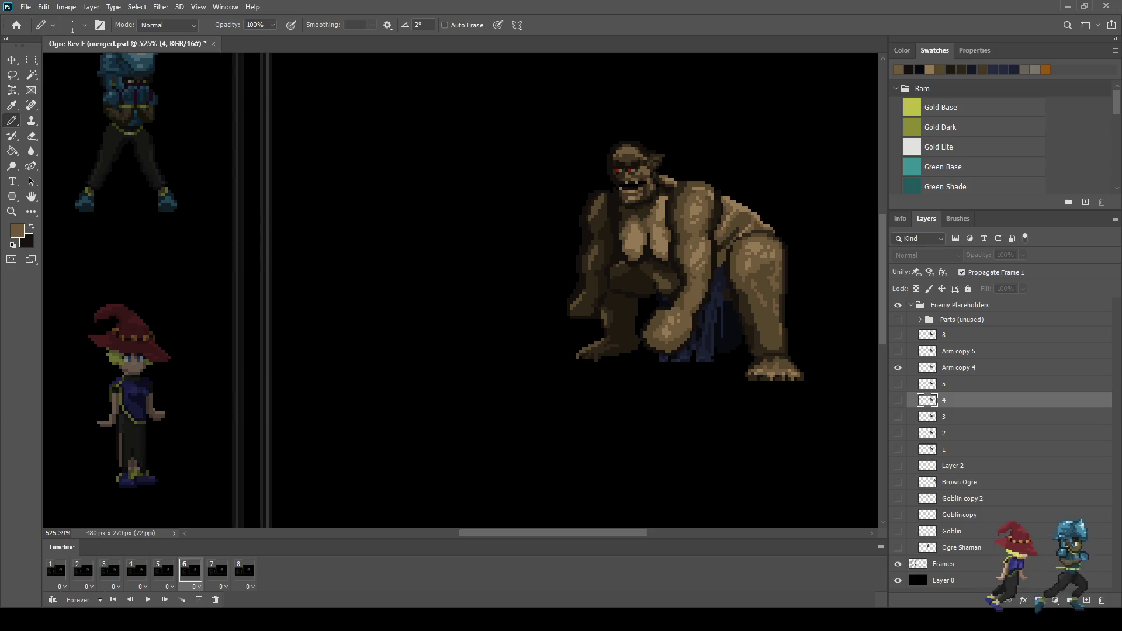
double_click(959, 368)
type("6")
key("Return")
left_click(217, 570)
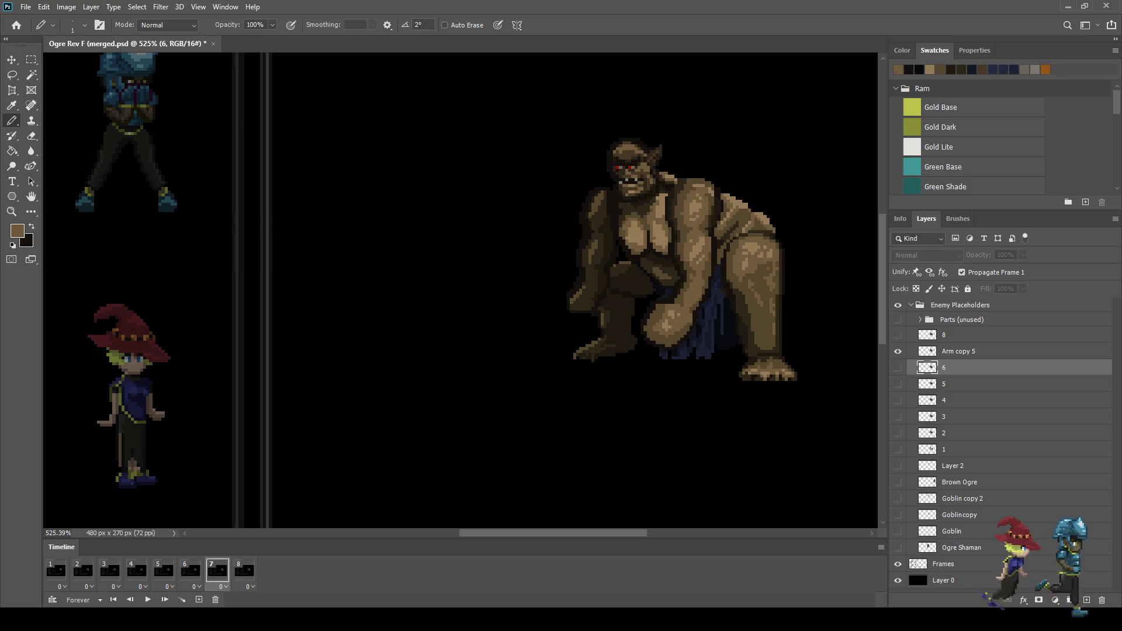
double_click(959, 351)
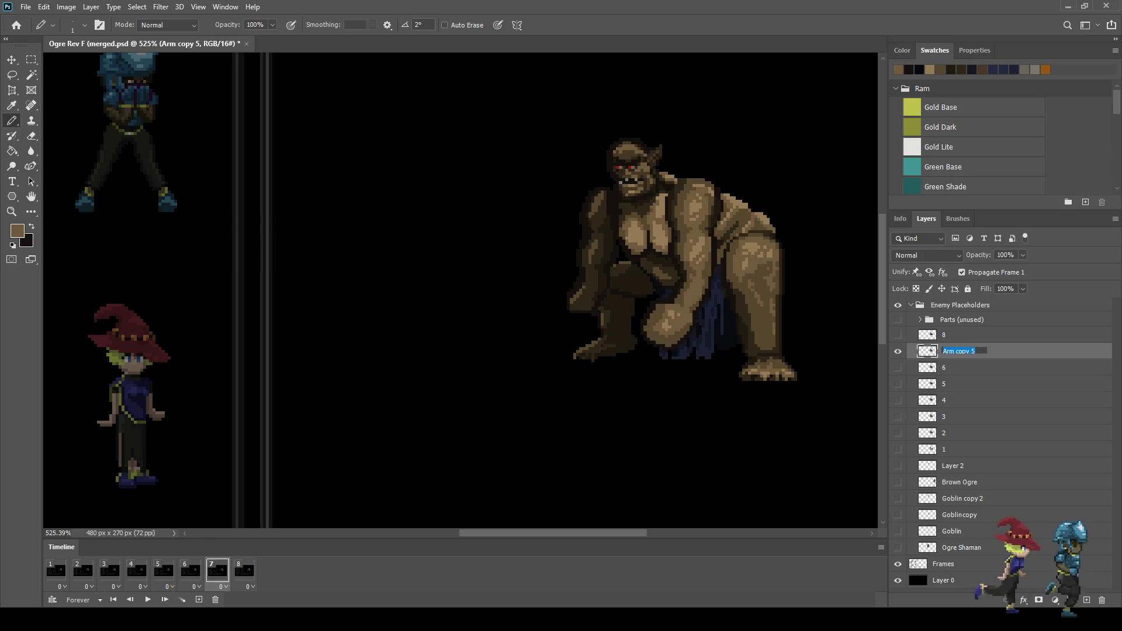
type("7")
key("Return")
left_click(244, 570)
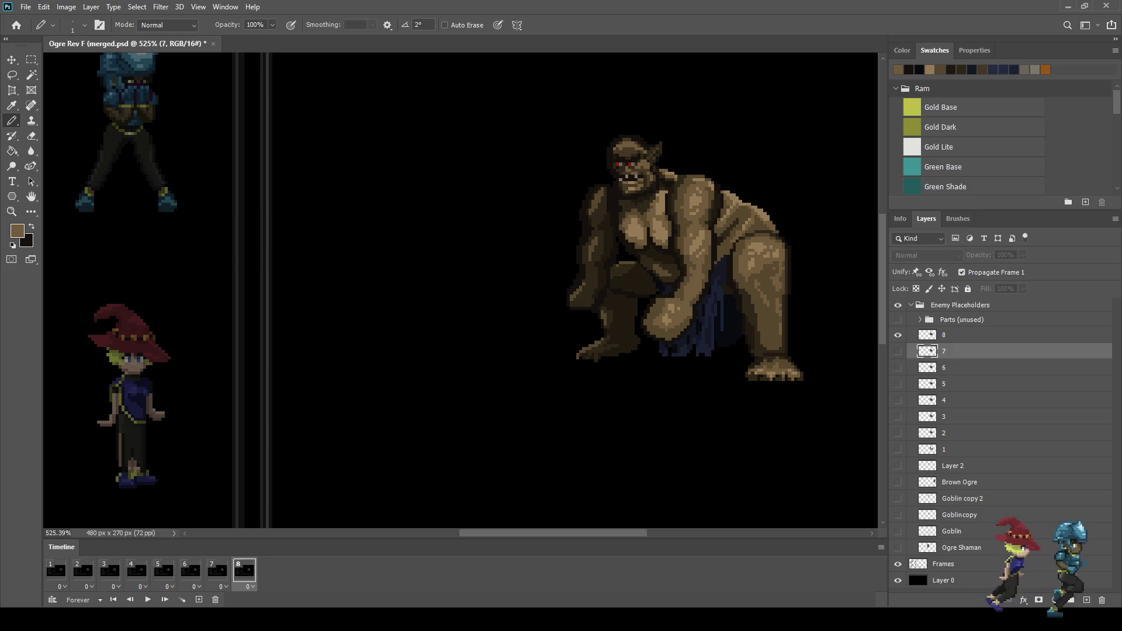
scroll(461, 291, "down", 5)
key("space")
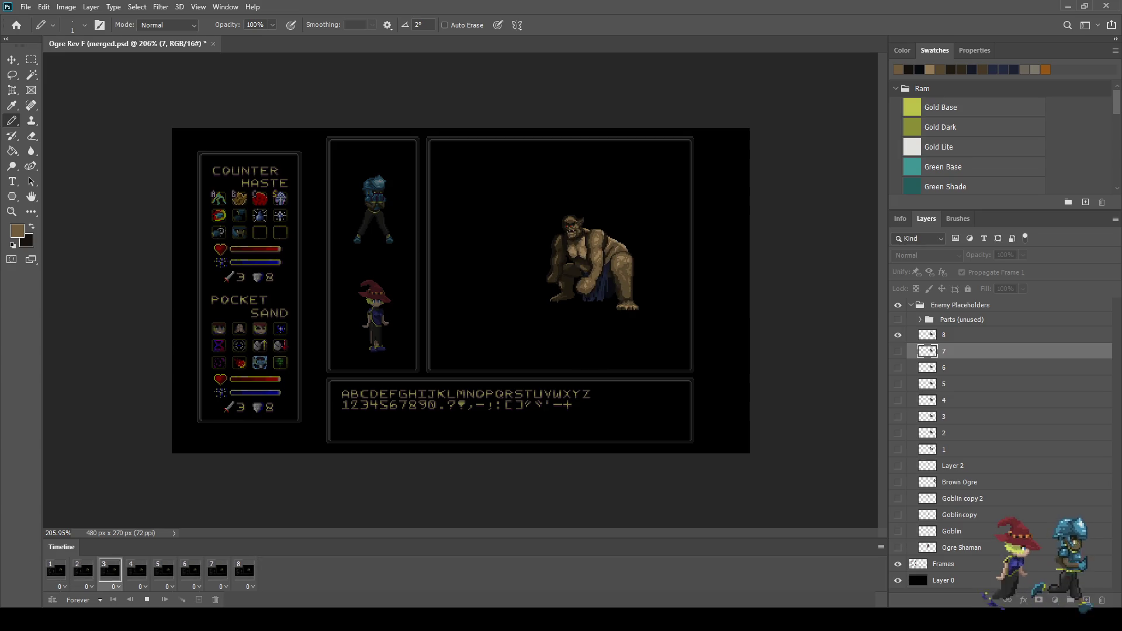
Stop playback back on frame 1 and save the document
key("space")
left_click(56, 570)
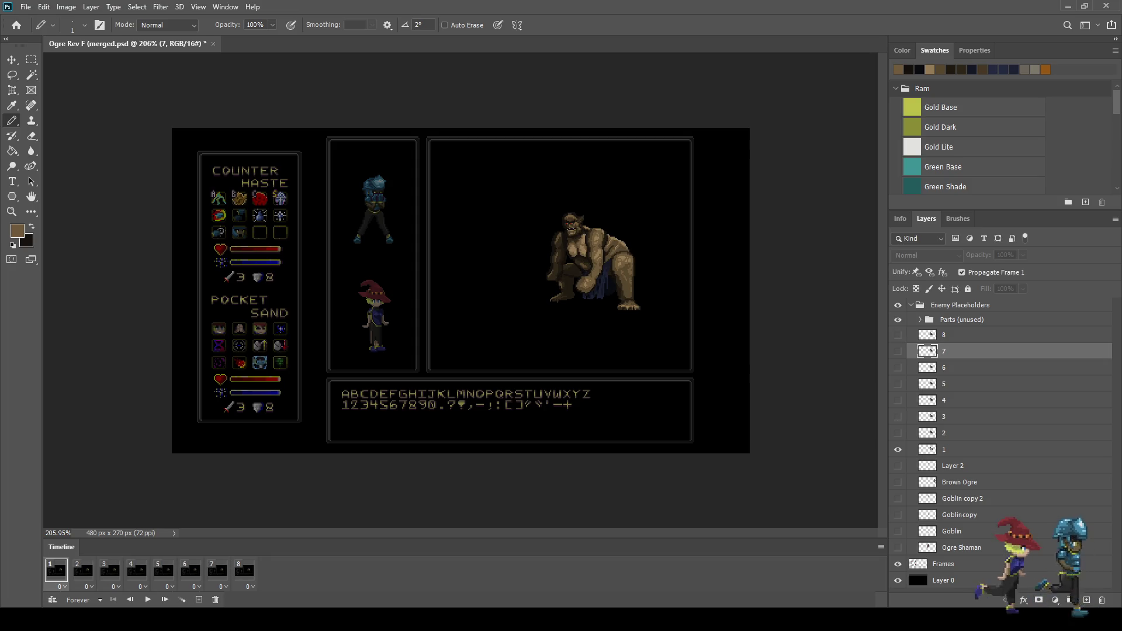
key("ctrl+s")
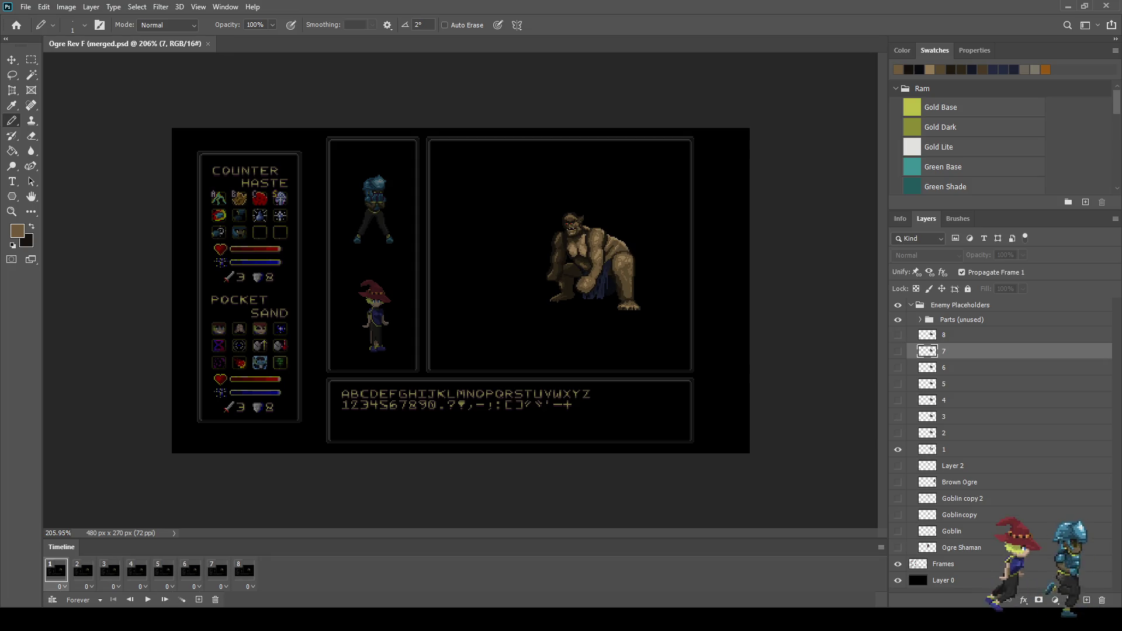
Zoom around the ogre, play the animation once, and select all timeline frames
scroll(456, 290, "down", 1)
scroll(562, 269, "up", 3)
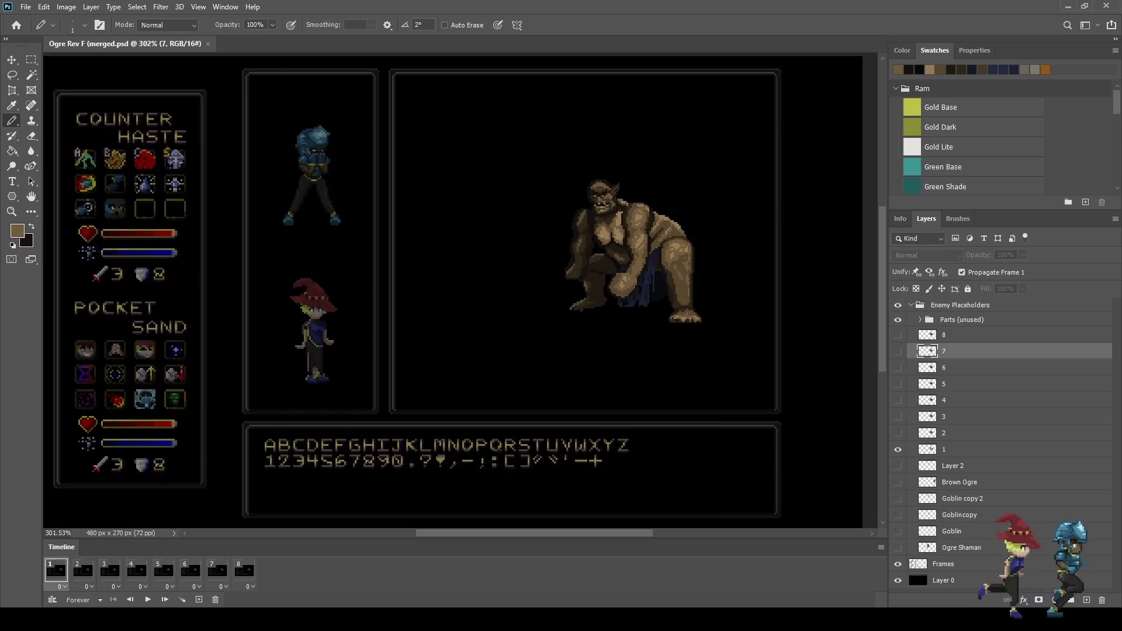
scroll(729, 209, "up", 2)
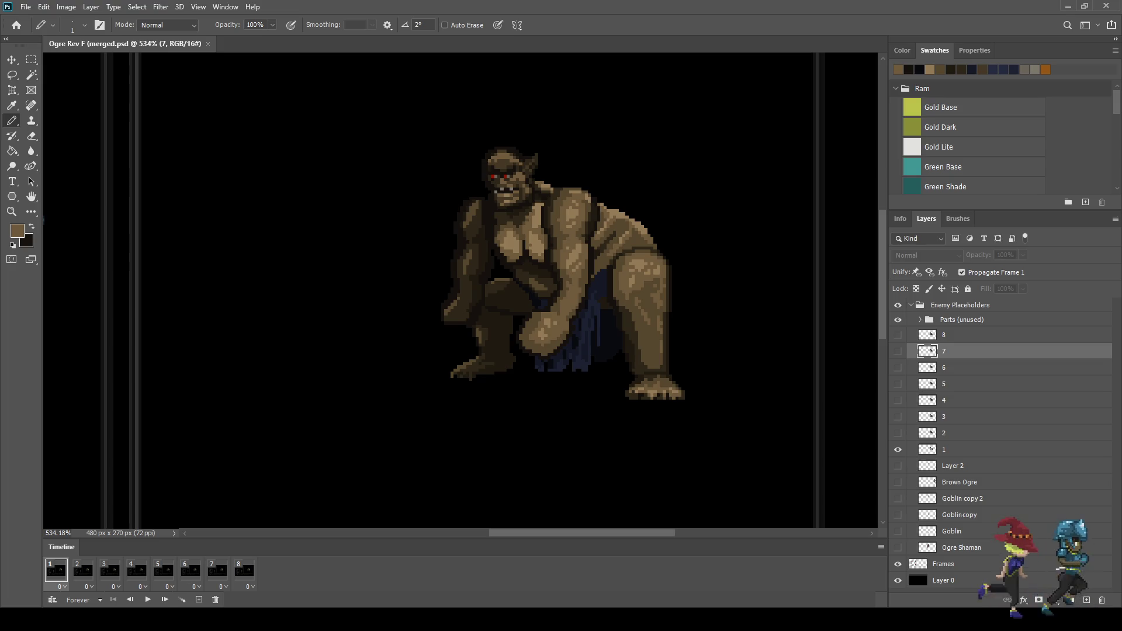
scroll(717, 232, "down", 4)
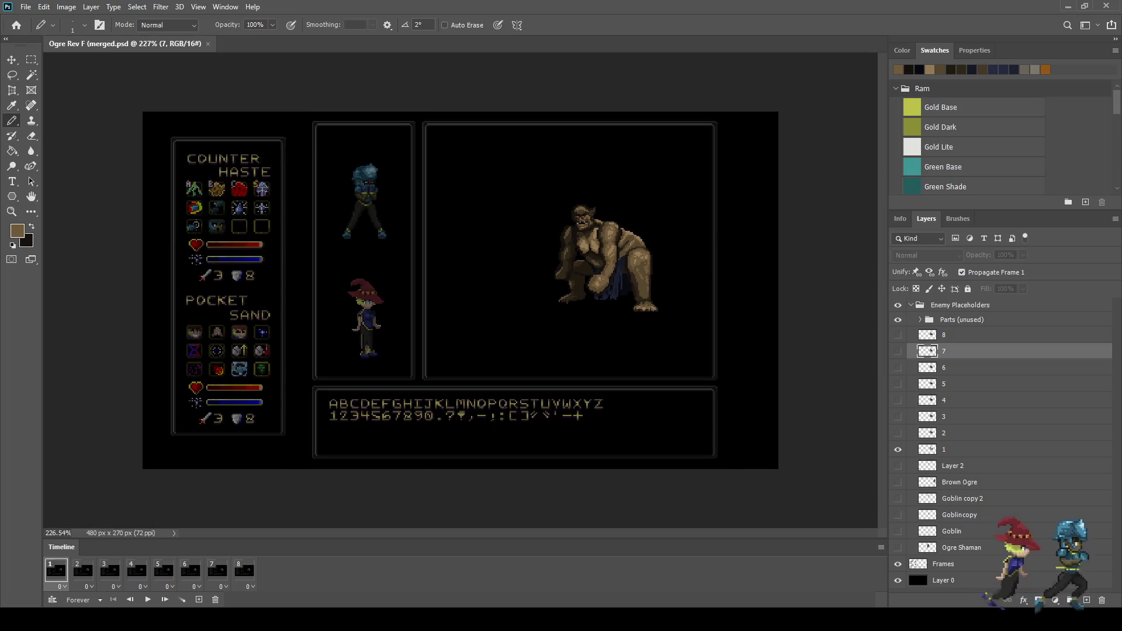
scroll(716, 233, "up", 1)
scroll(666, 176, "up", 1)
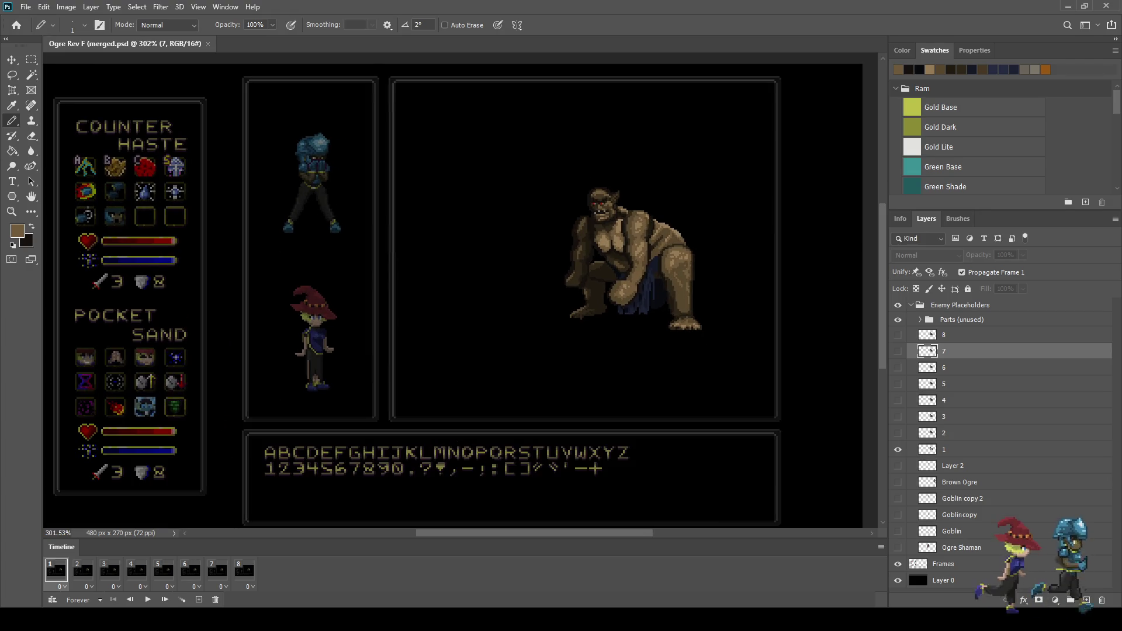
key("space")
key("space")
key("ctrl+alt+a")
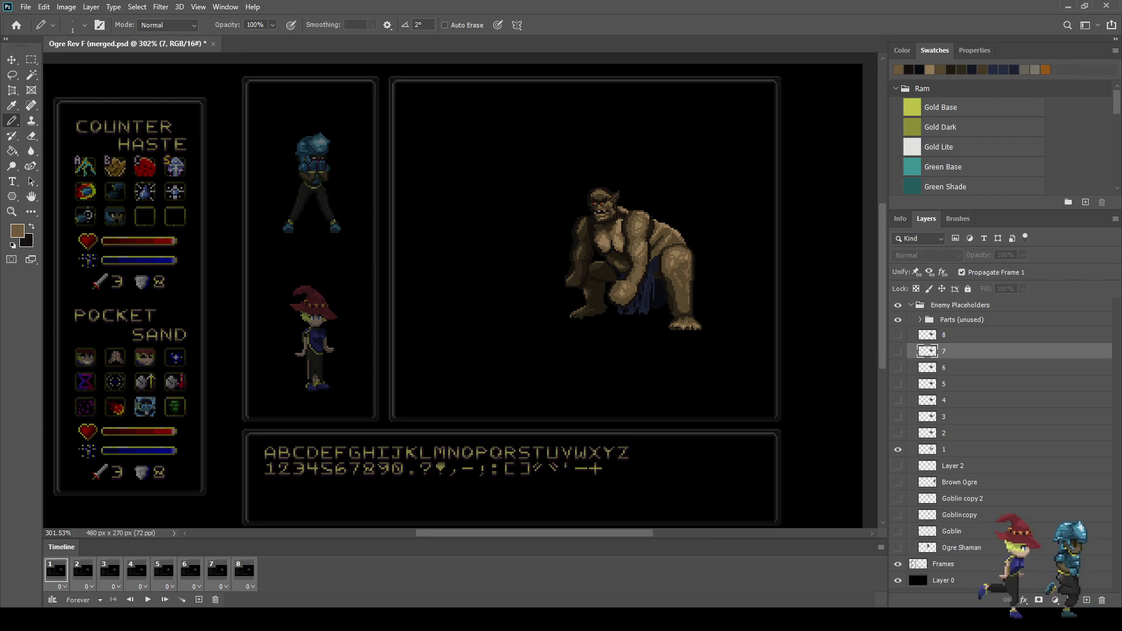
left_click(199, 600)
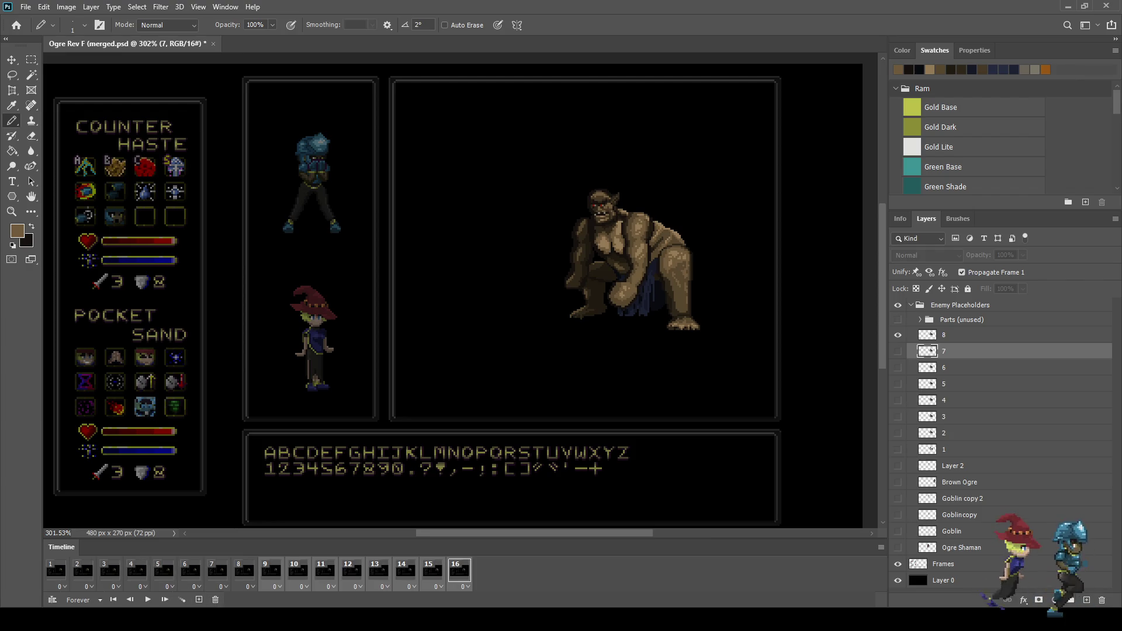
left_click(271, 571)
key("space")
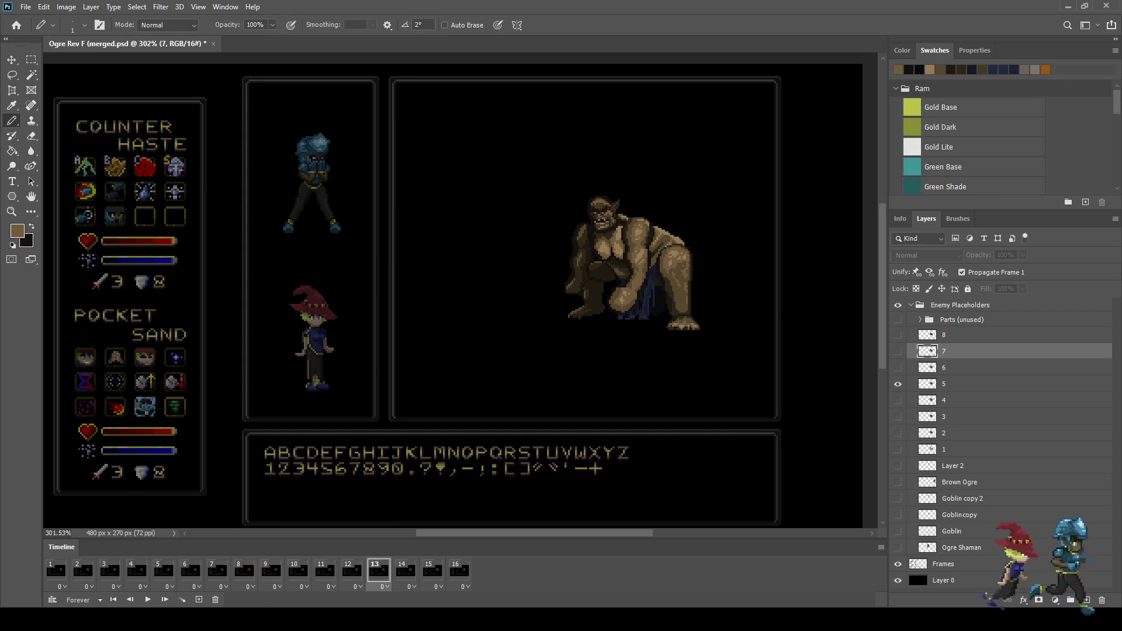
left_click(244, 571)
left_click(271, 571)
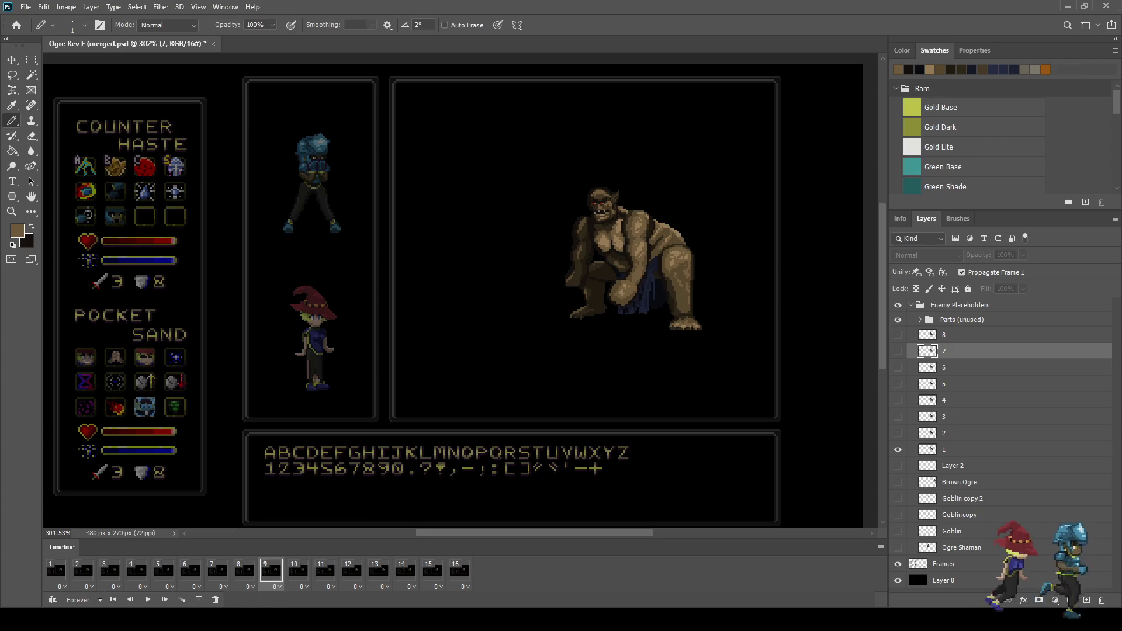
left_click(898, 450)
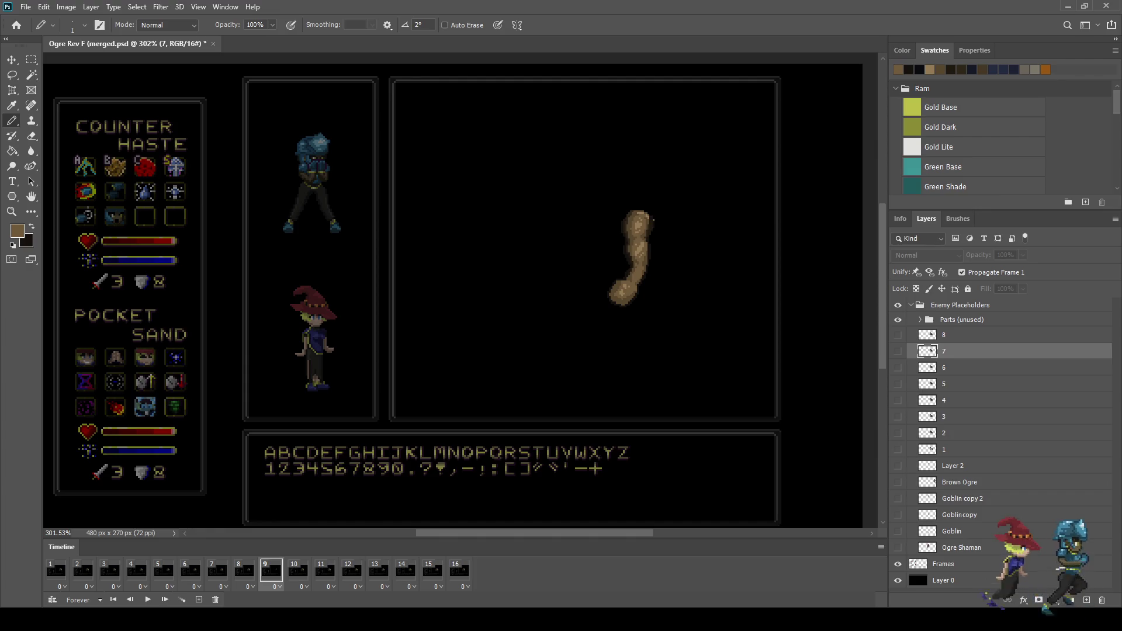
left_click(897, 450)
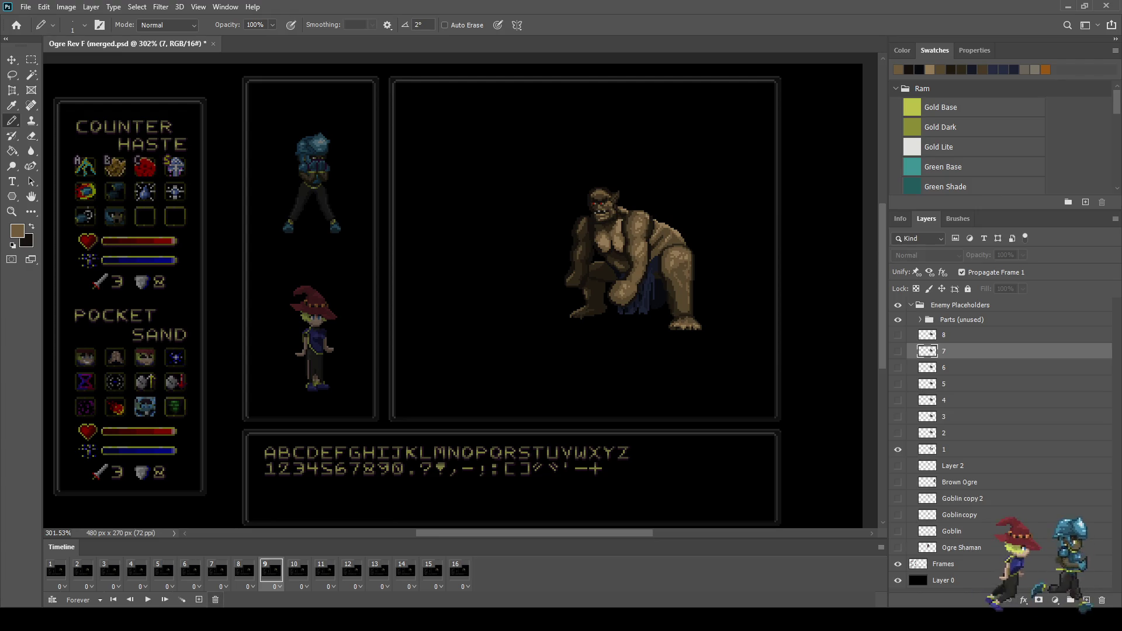
key("ctrl+z")
key("ctrl+z")
key("ctrl+z")
key("ctrl+z")
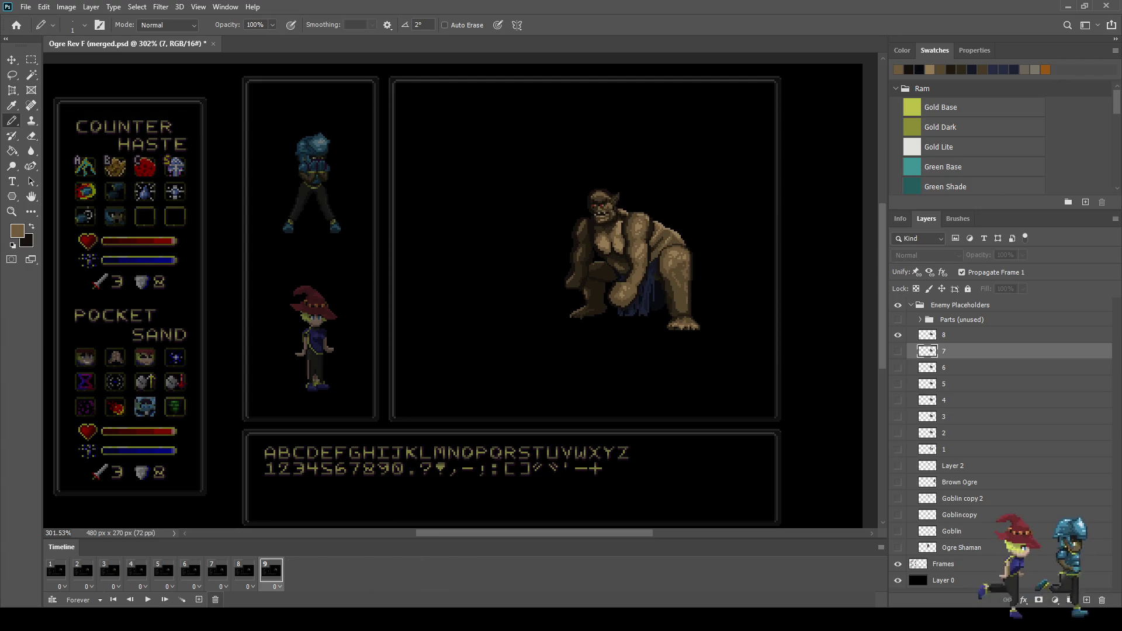
key("ctrl+z")
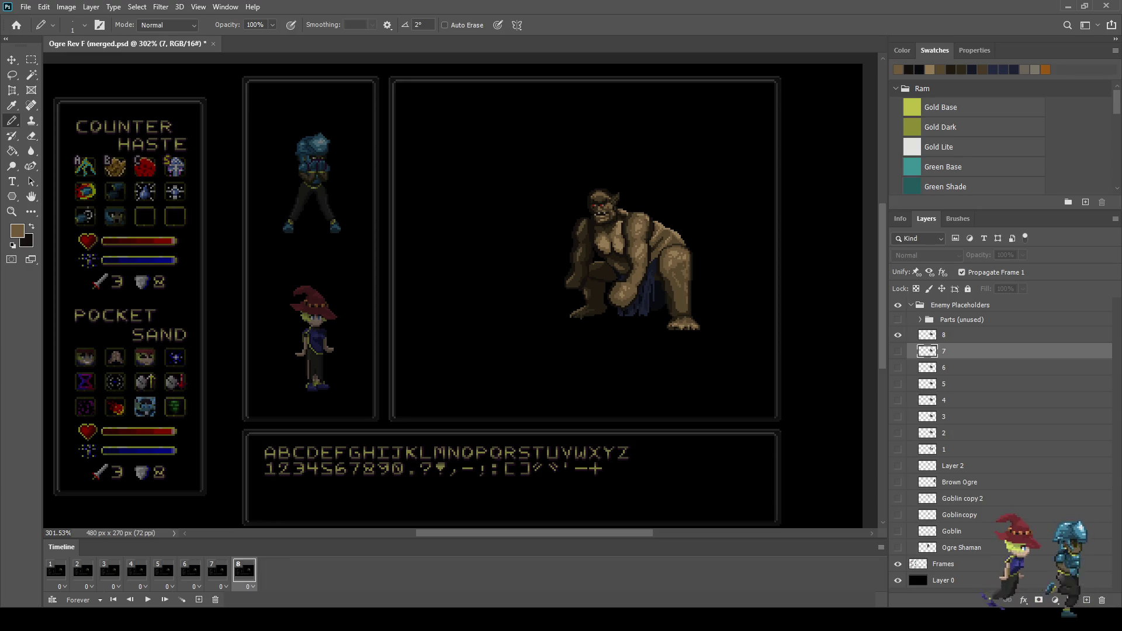
key("ctrl+z")
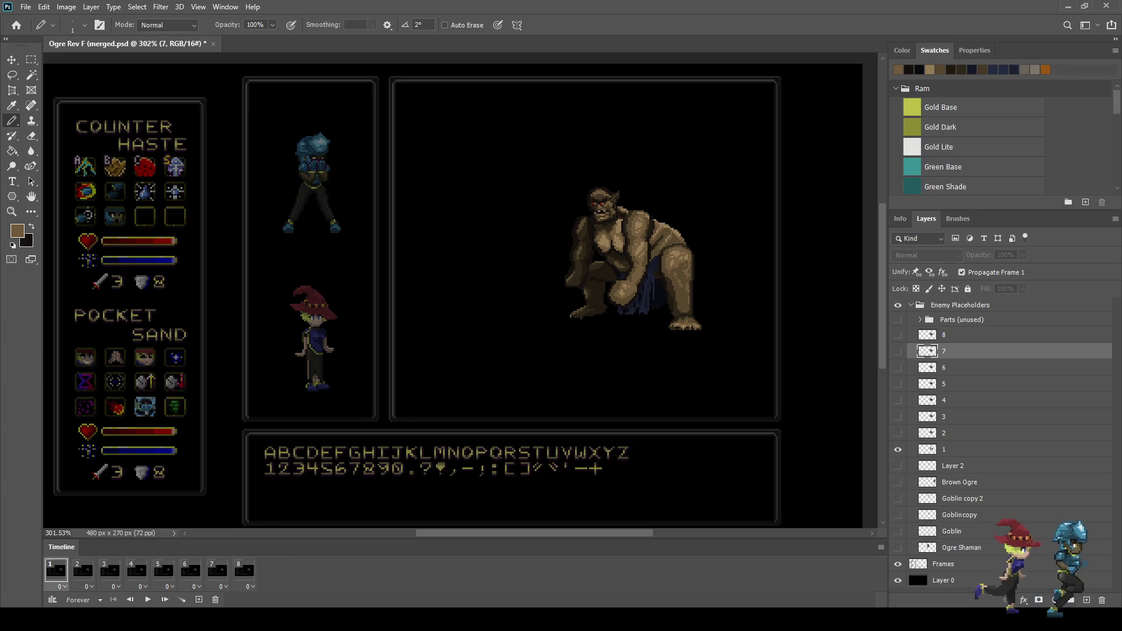
key("ctrl+z")
key("ctrl+shift+z")
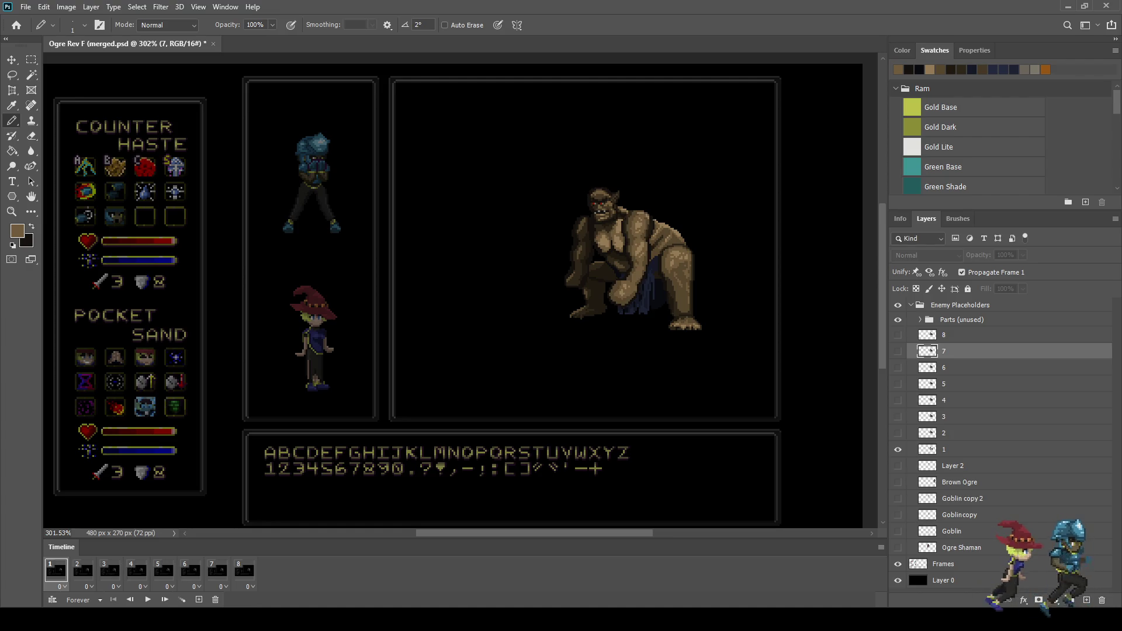
Duplicate the spare Arm layer from Parts (unused), merge it into layer 1, and keep the name 1
left_click(920, 320)
left_click(958, 335)
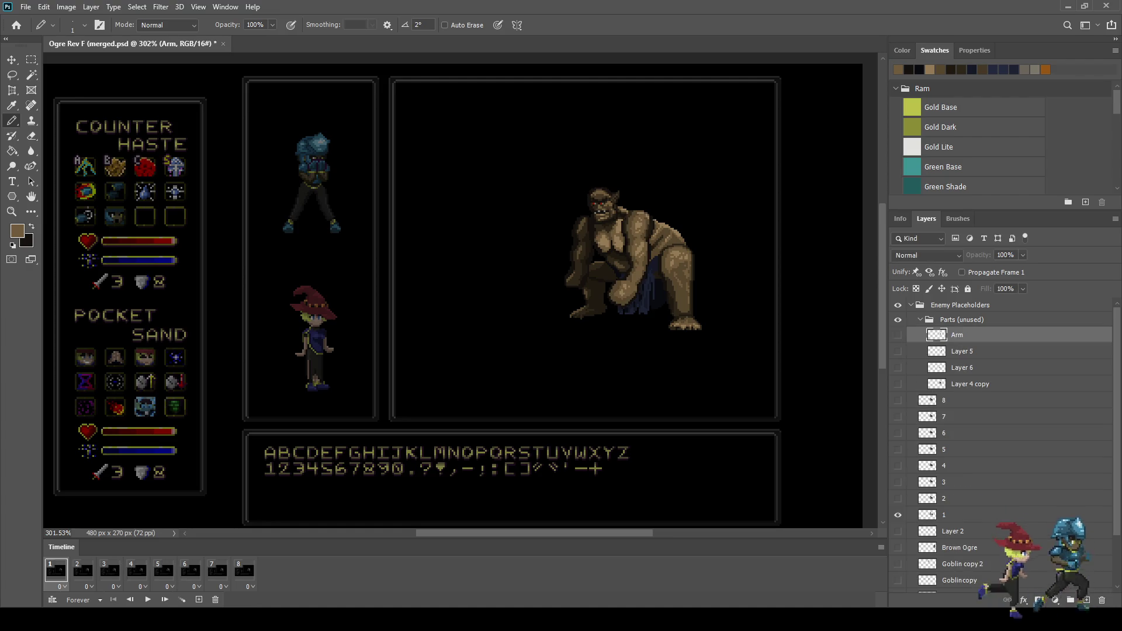
left_click(898, 335)
key("ctrl+j")
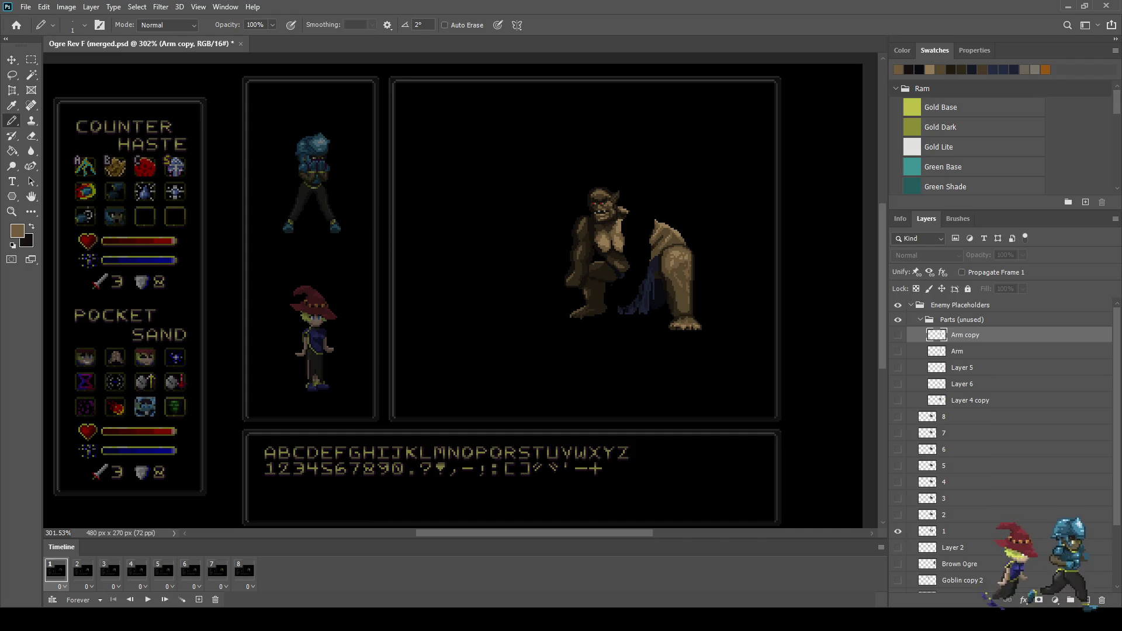
left_click_drag(965, 335, 959, 523)
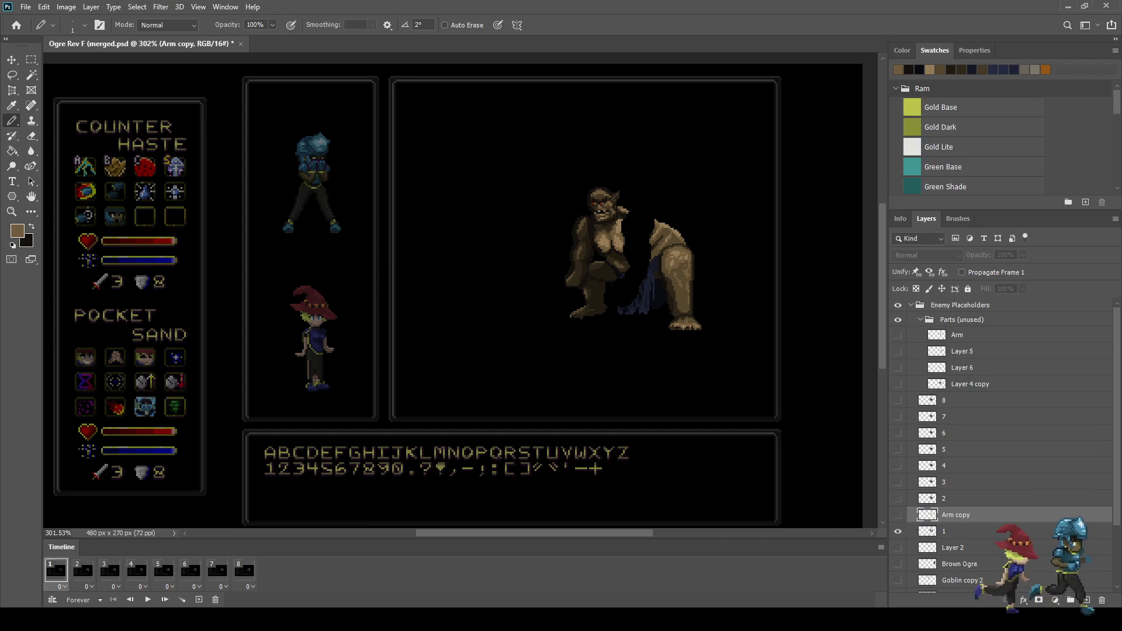
left_click(898, 320)
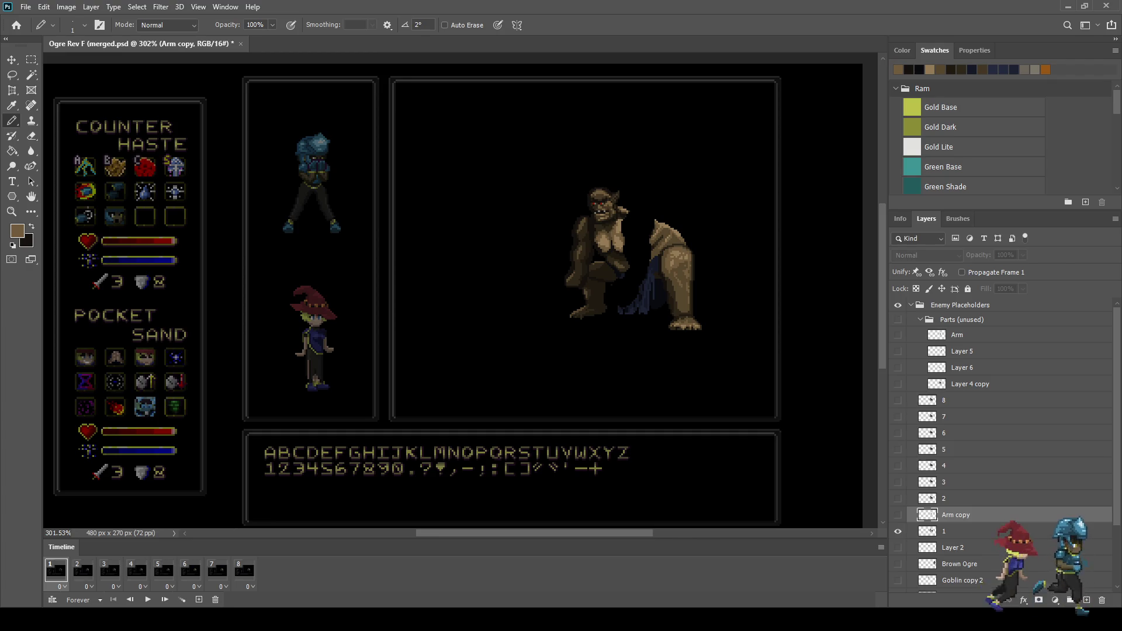
left_click(921, 320)
left_click(898, 449)
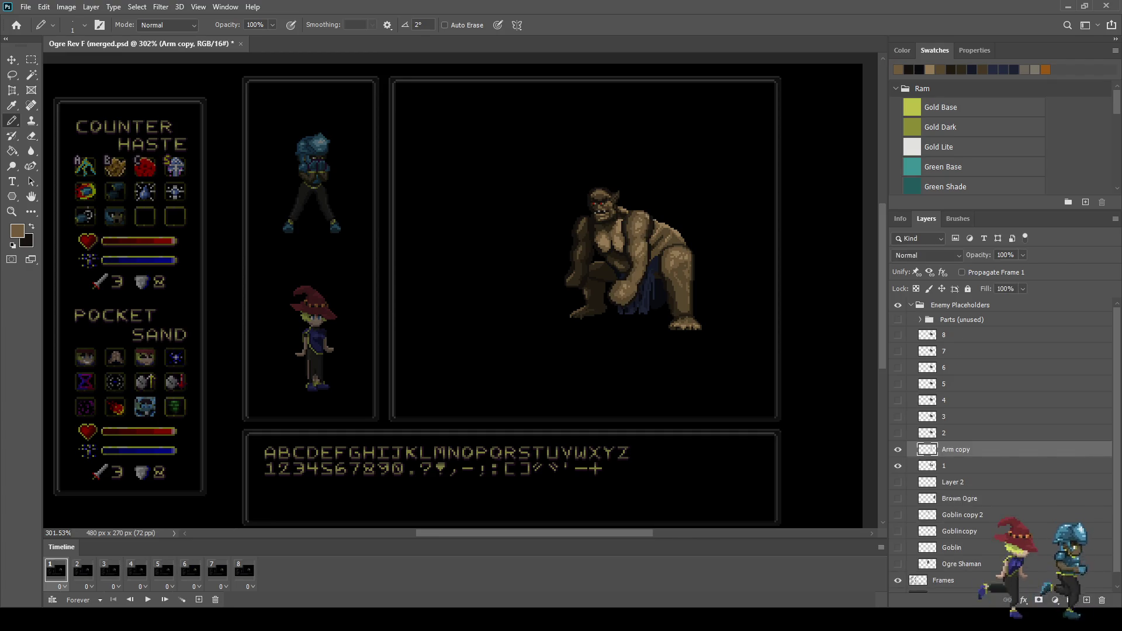
left_click(965, 466, "shift")
key("ctrl+e")
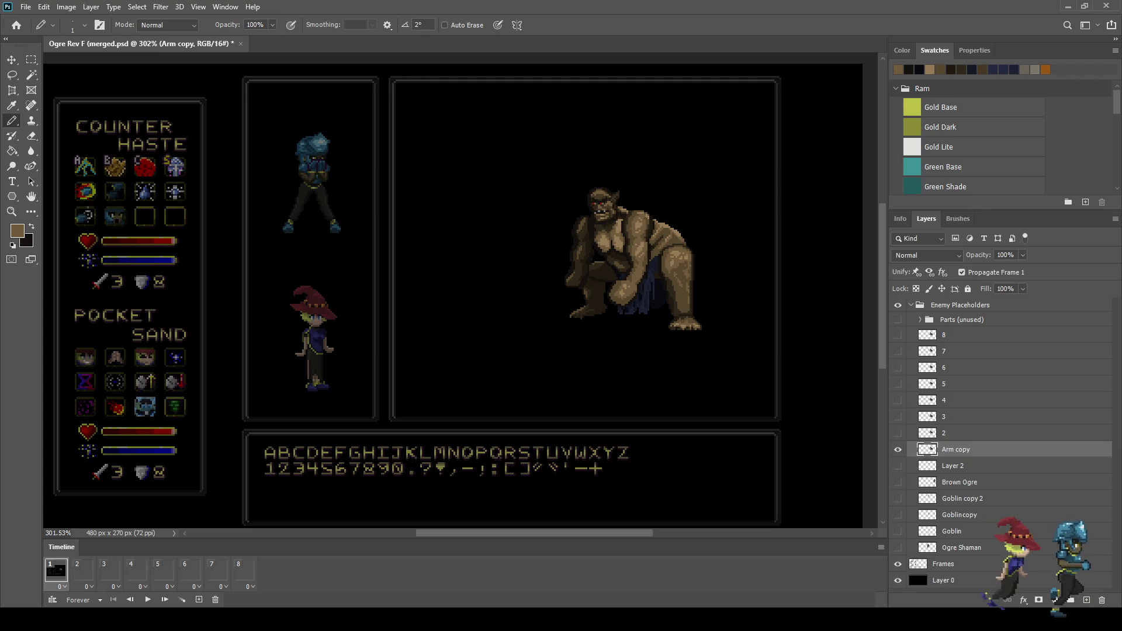
double_click(956, 450)
type("1")
key("Return")
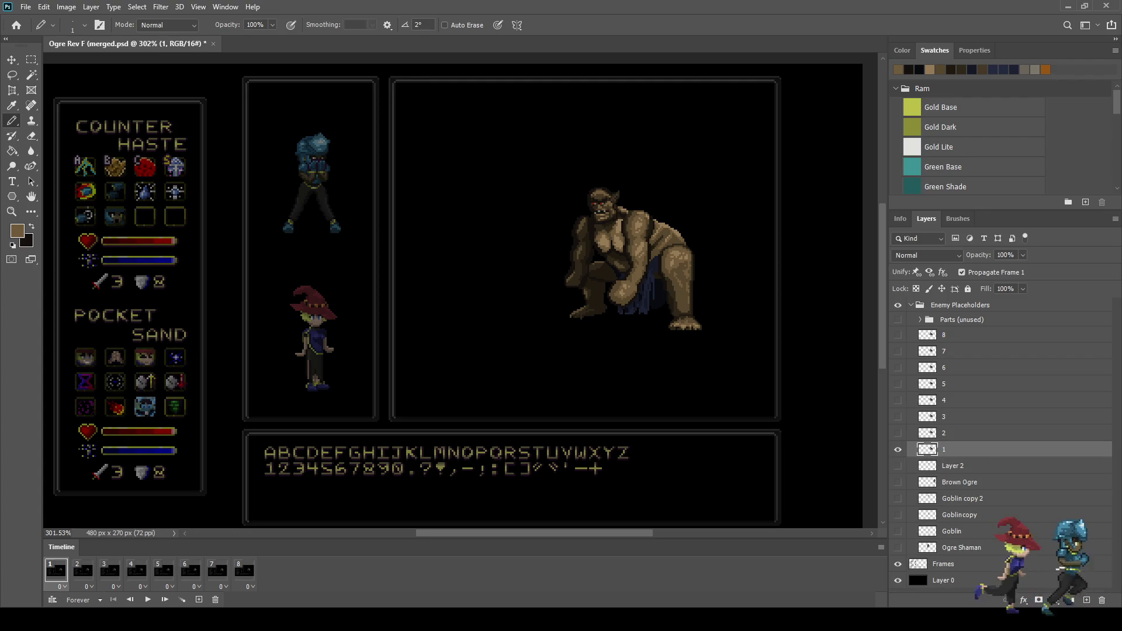
Step through frames 1–8, save, and add a ninth frame after frame 8
left_click(83, 570)
left_click(110, 570)
left_click(137, 570)
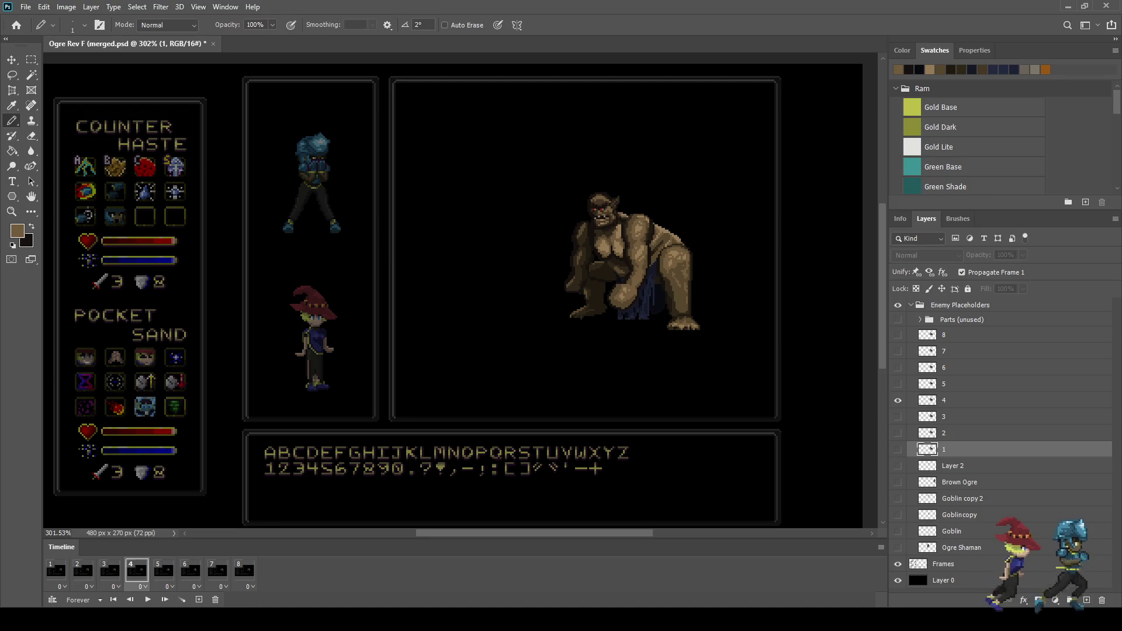
left_click(164, 570)
left_click(191, 570)
left_click(218, 570)
left_click(244, 570)
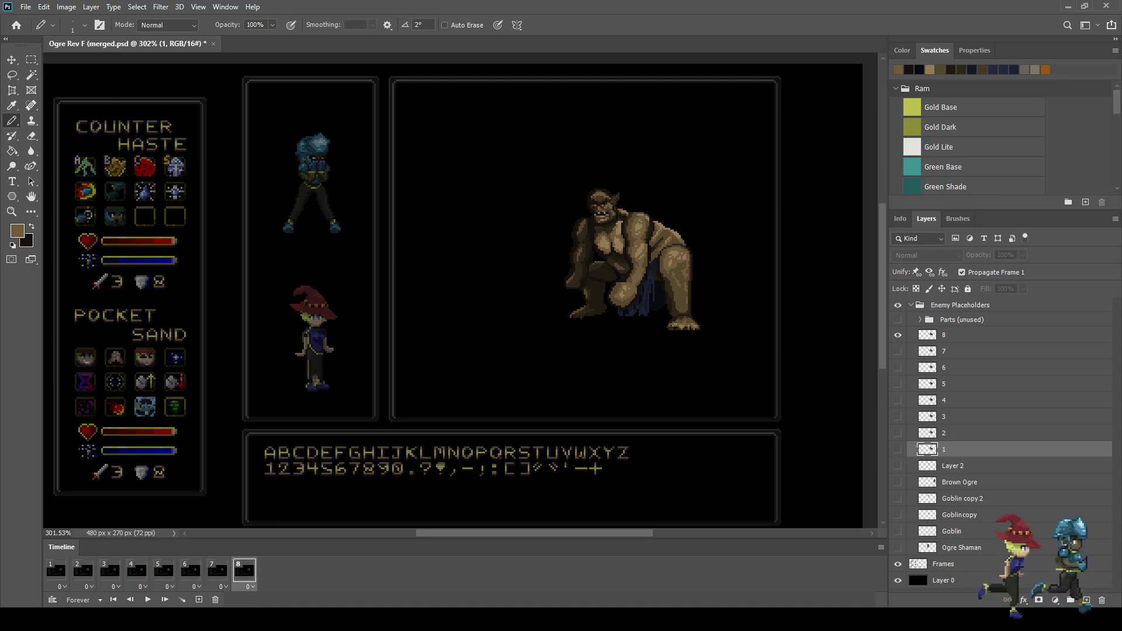
left_click(56, 570)
key("ctrl+s")
left_click(245, 570)
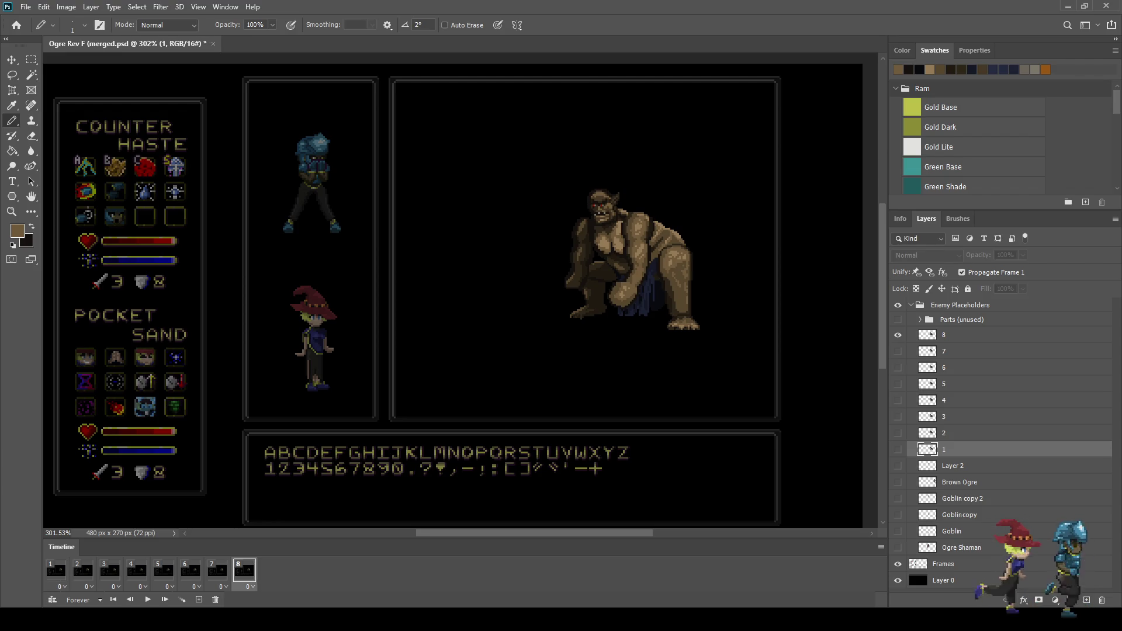
left_click(199, 600)
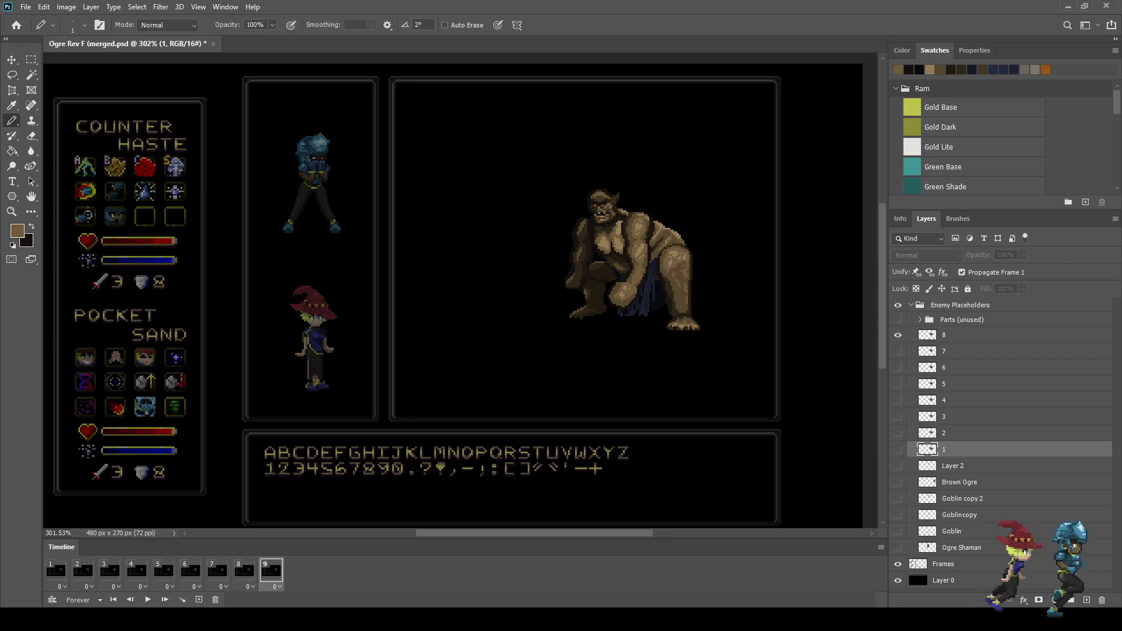
Hide layer 8 in frame 9 and add frames up to frame 16
left_click(898, 335)
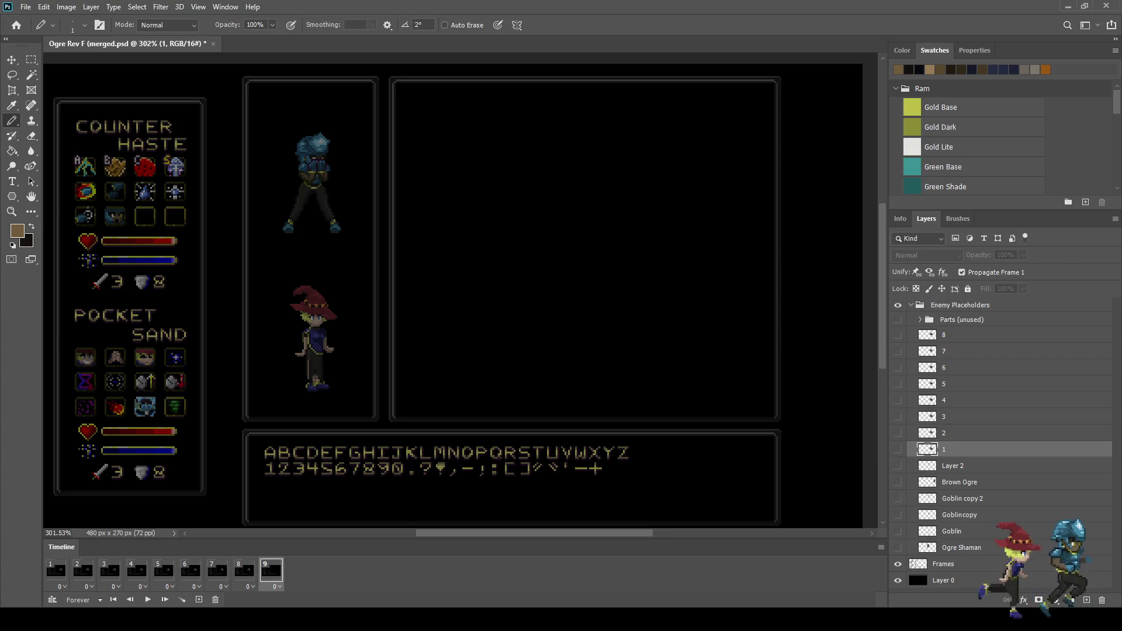
left_click(198, 600)
left_click(199, 600)
left_click(198, 600)
left_click(199, 599)
left_click(199, 600)
left_click(199, 600)
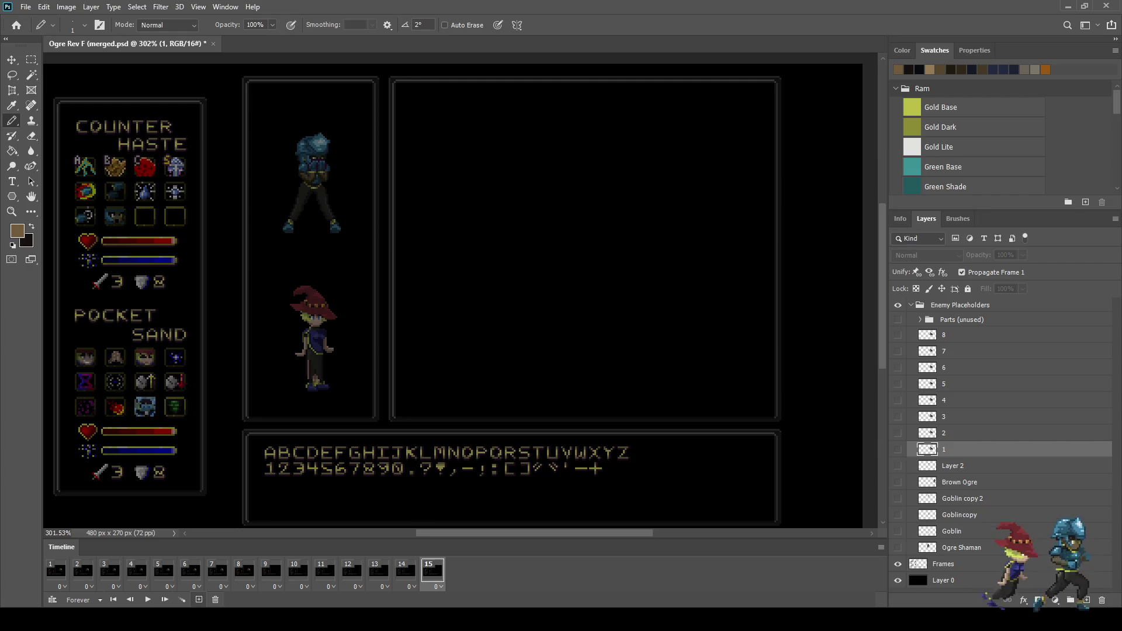
left_click(198, 599)
left_click(270, 571)
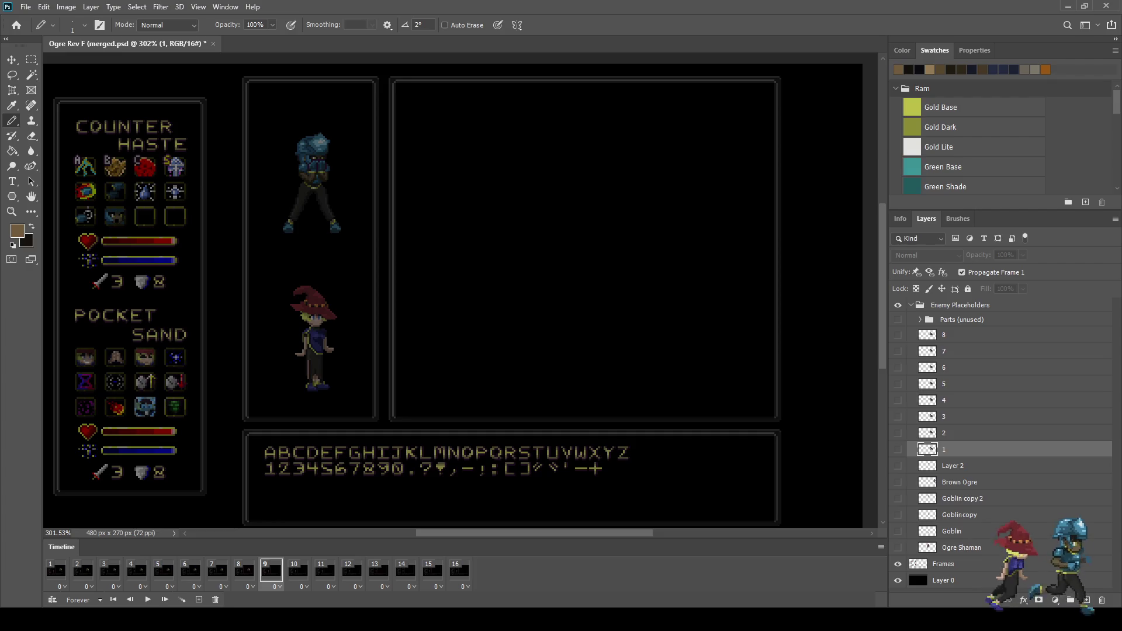
Duplicate layers 1–8 as copies, showing 1 copy on frame 9 and 2 copy on frame 10
key("ctrl+j")
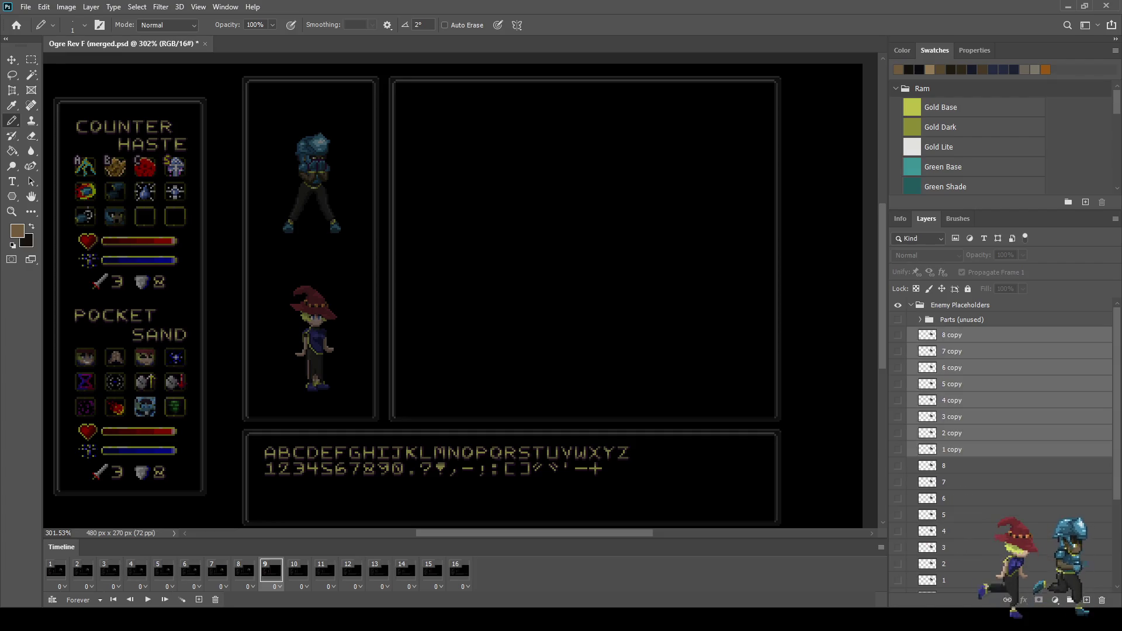
left_click(898, 450)
left_click(898, 433)
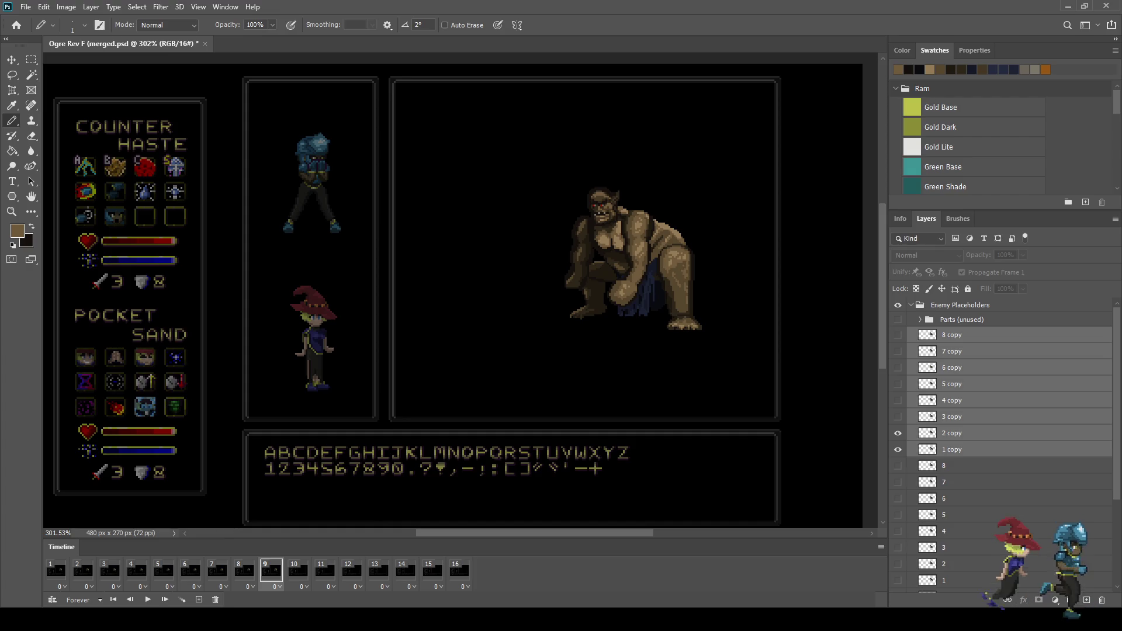
left_click(898, 433)
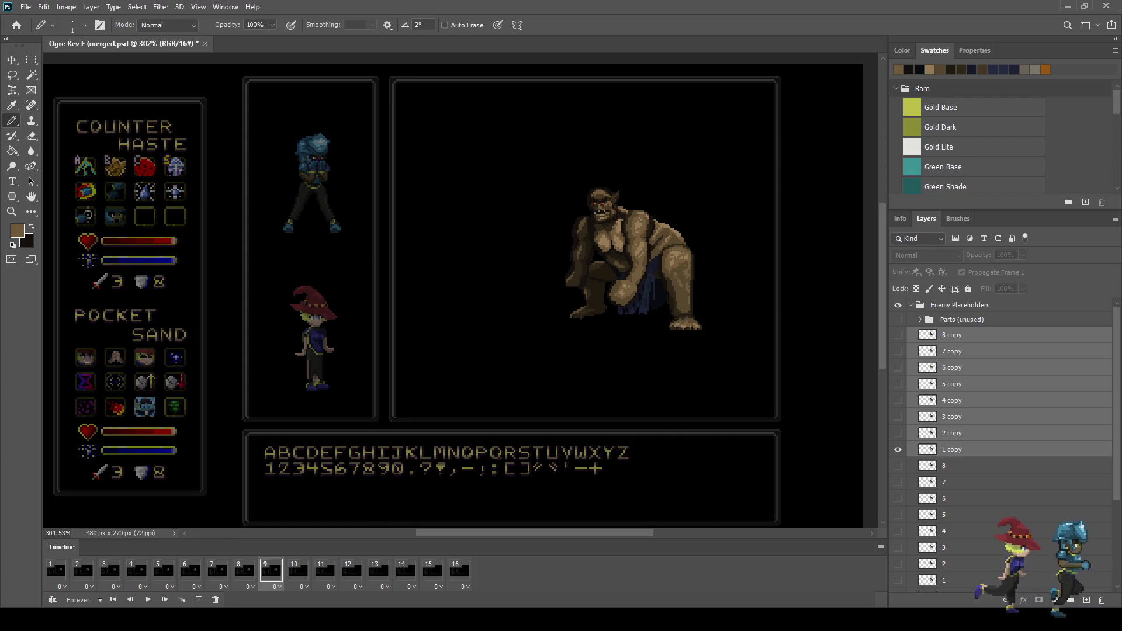
left_click(298, 571)
left_click(898, 433)
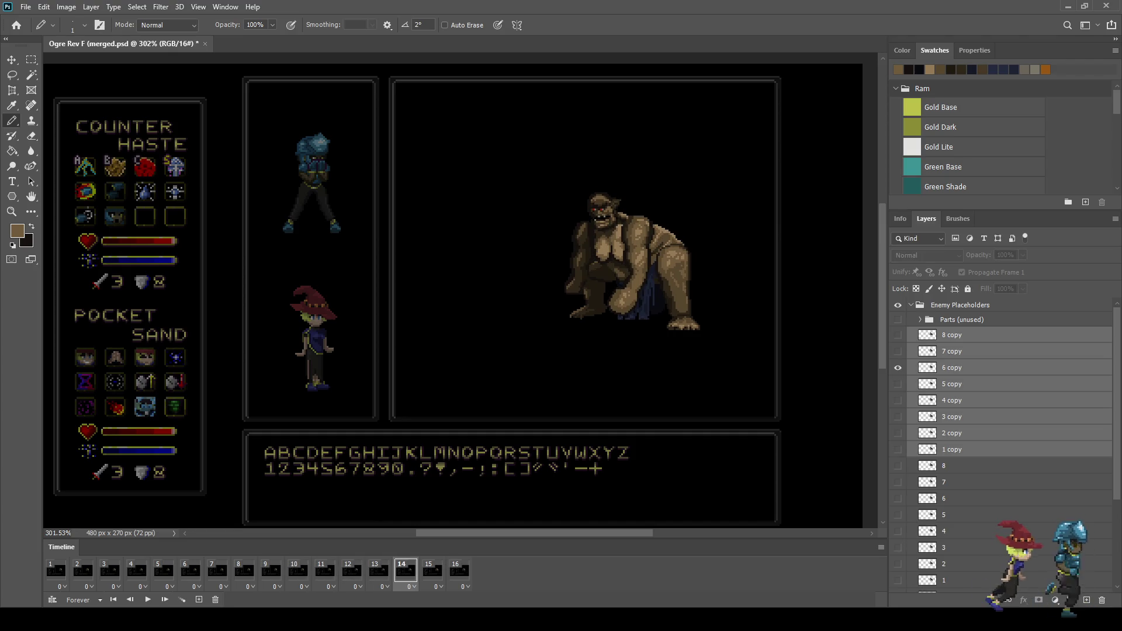
key("Left")
key("Left")
key("Right")
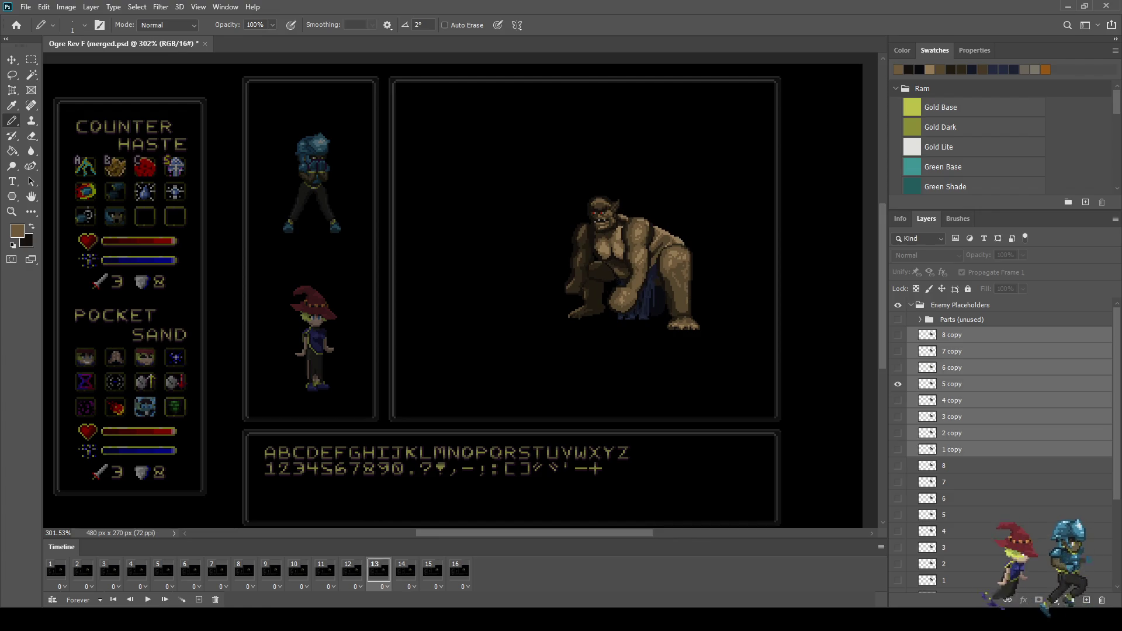
scroll(626, 204, "up", 5)
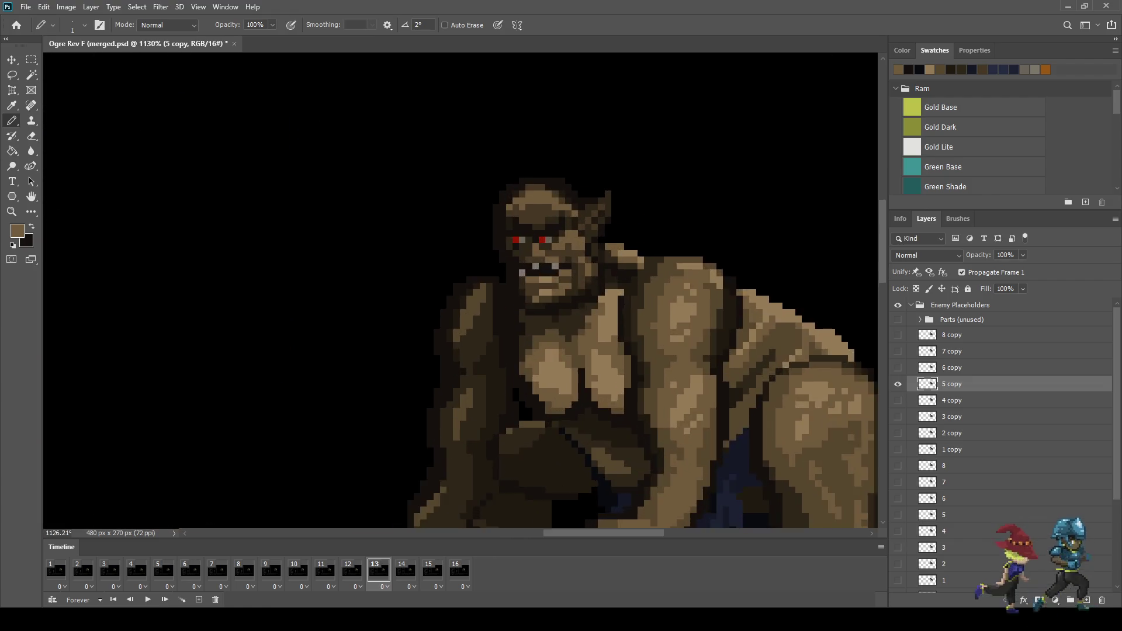
scroll(538, 230, "up", 1)
scroll(538, 231, "up", 3)
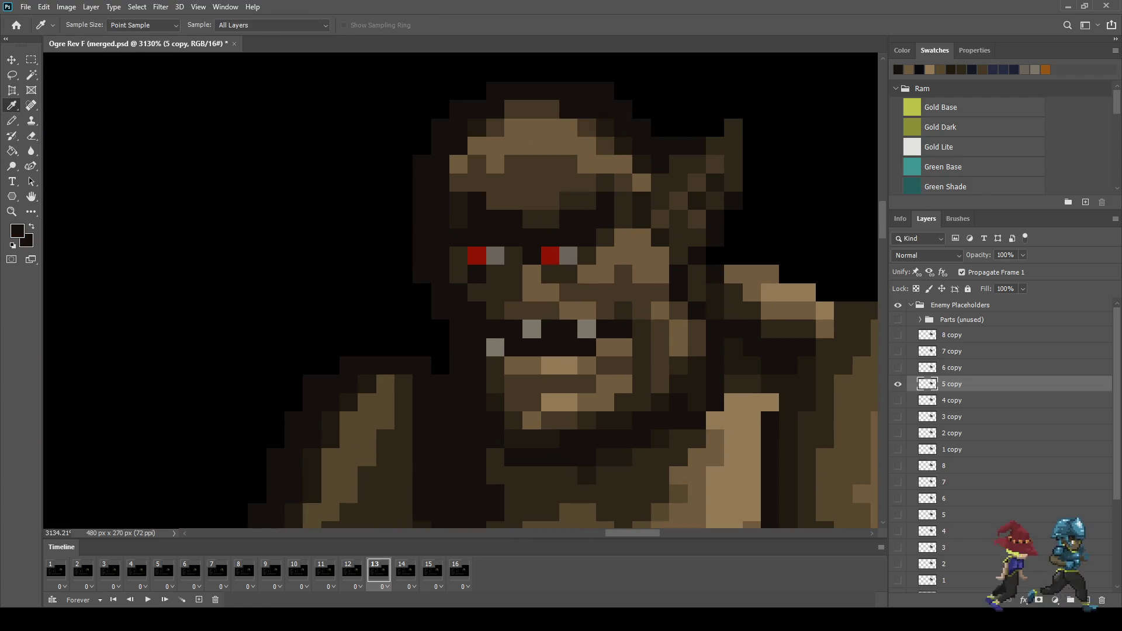
Paint out a red eye on 5 copy, dim it at 50% on 6 copy in frame 14, and play
key("alt")
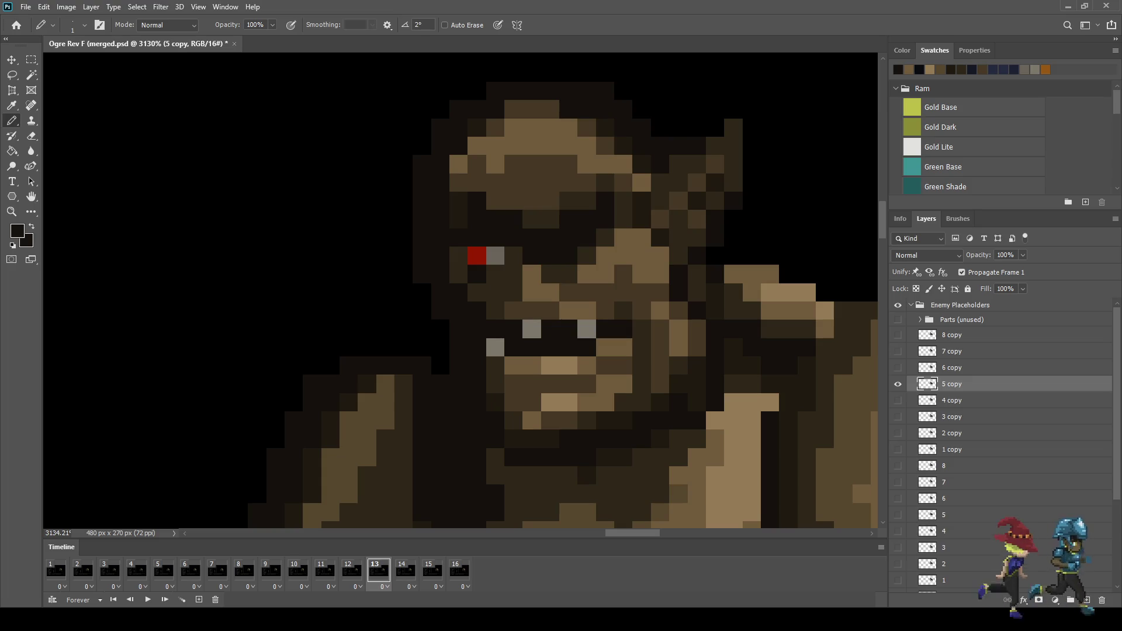
scroll(456, 349, "down", 2)
scroll(456, 349, "down", 2)
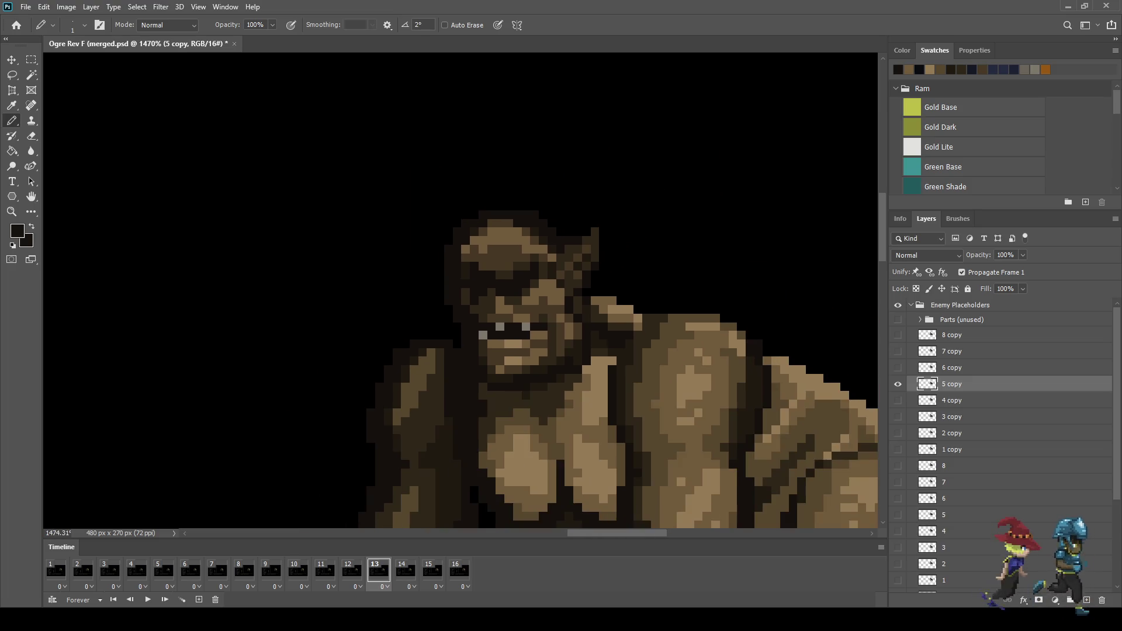
scroll(455, 349, "down", 1)
key("Right")
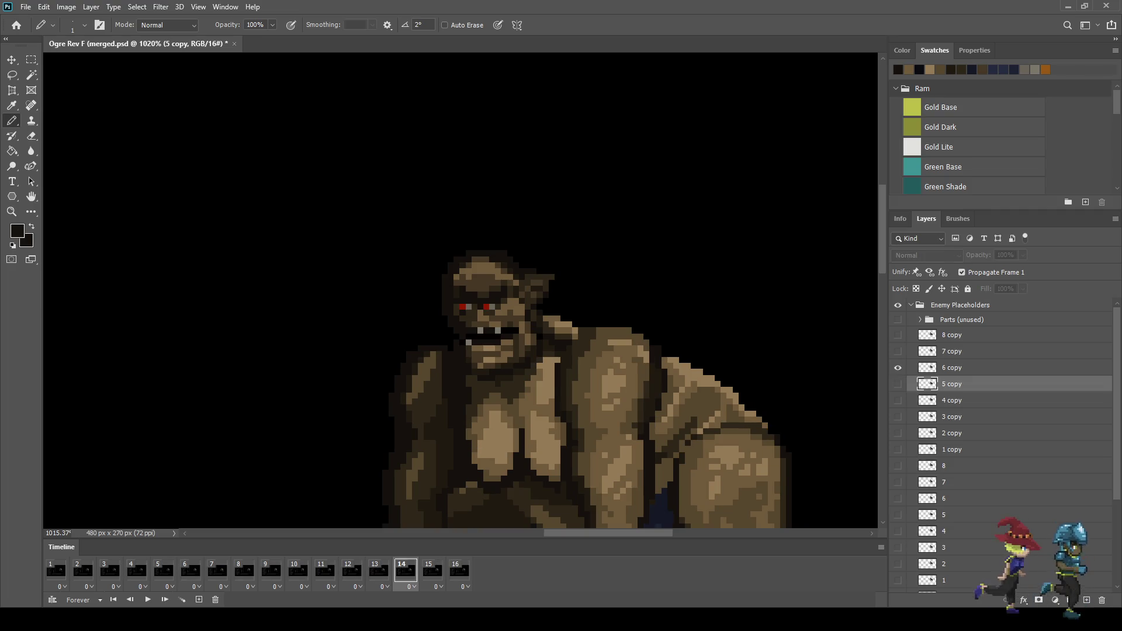
scroll(497, 298, "up", 1)
scroll(497, 298, "up", 2)
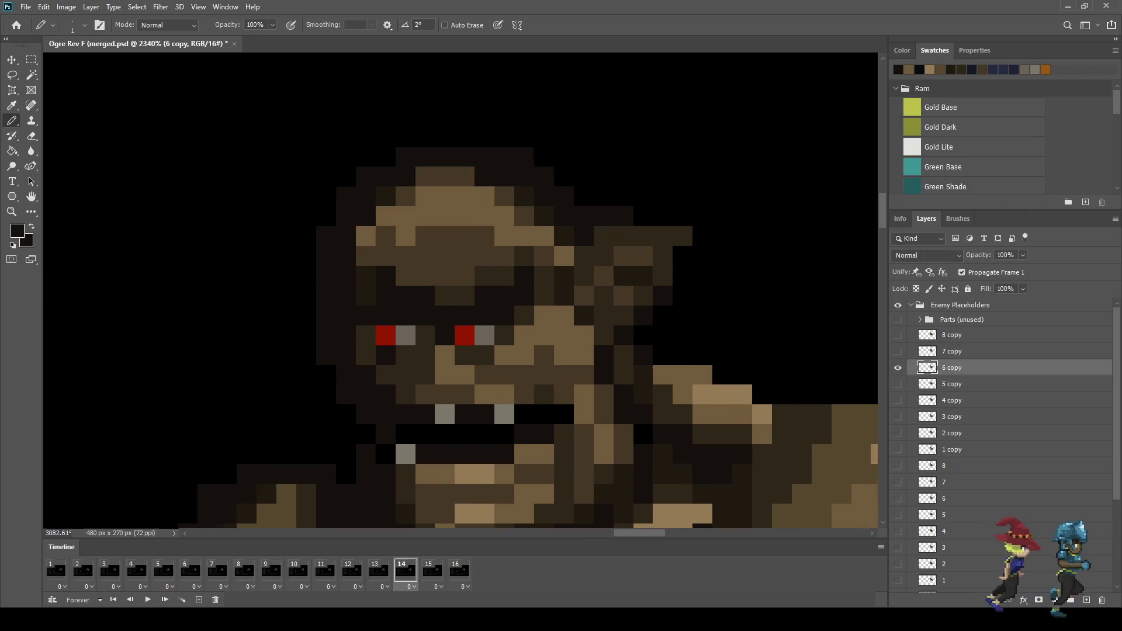
scroll(498, 298, "up", 2)
scroll(478, 345, "up", 1)
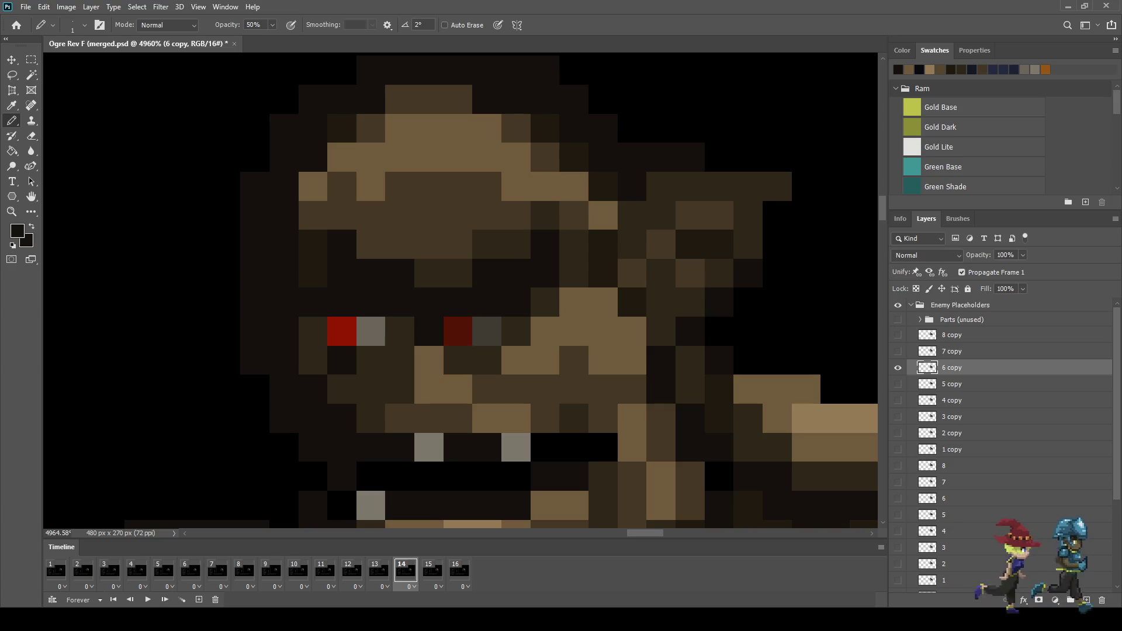
key("space")
scroll(495, 393, "down", 10)
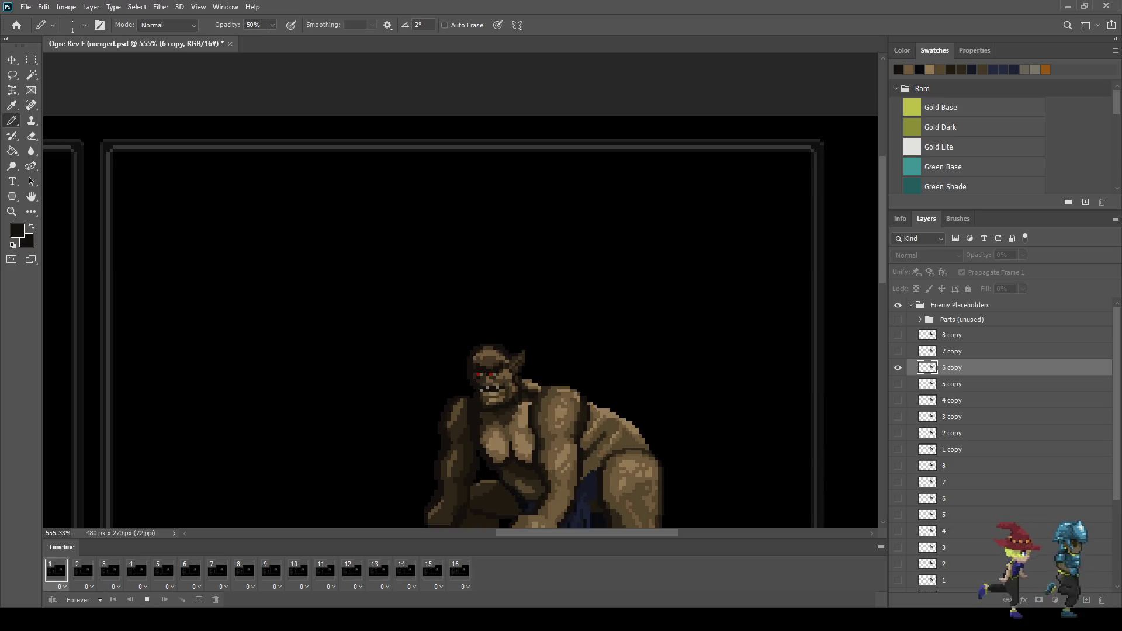
Stop playback, save Ogre Rev F (merged).psd, replay the 16-frame animation, and zoom in on the mockup
scroll(678, 375, "down", 1)
scroll(677, 374, "down", 1)
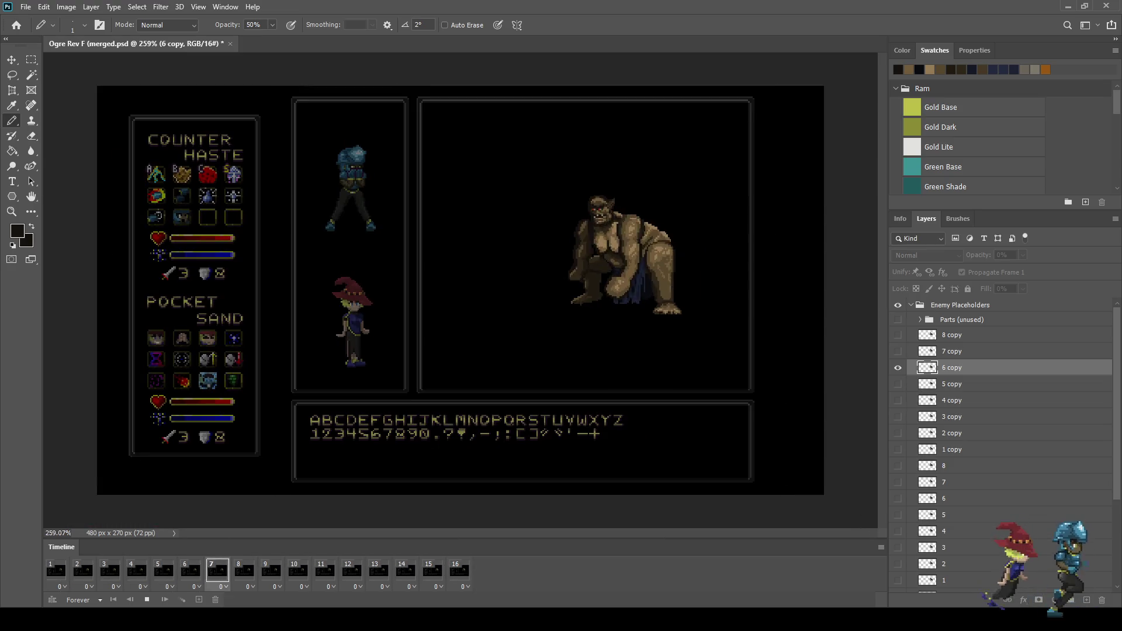
scroll(609, 193, "up", 1)
scroll(609, 193, "up", 1)
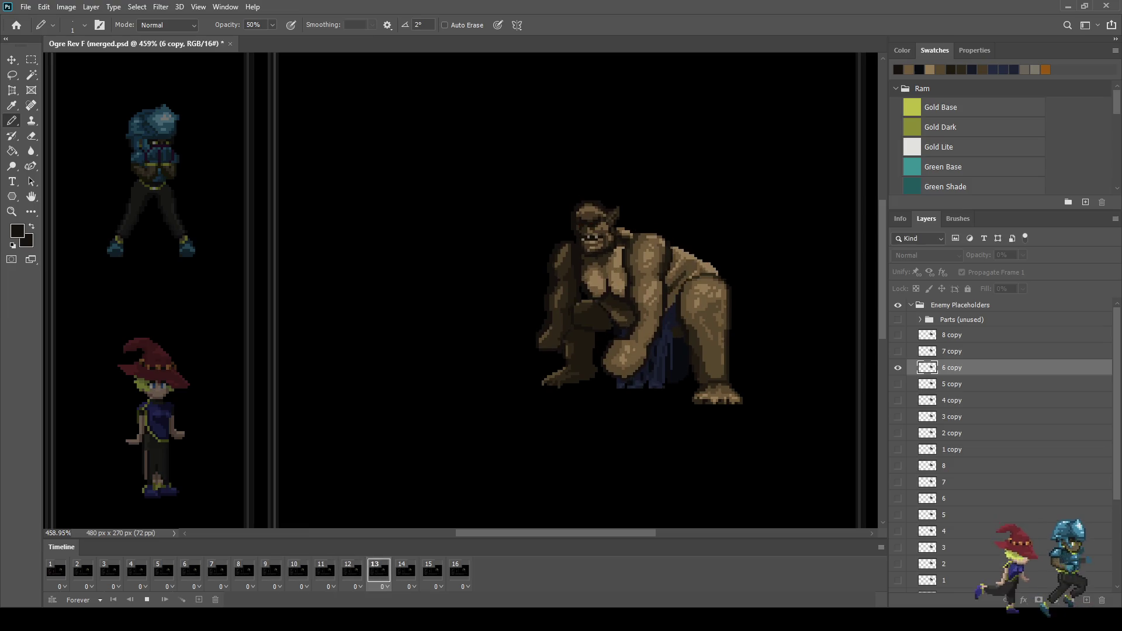
key("space")
key("ctrl+s")
key("space")
key("ctrl+1")
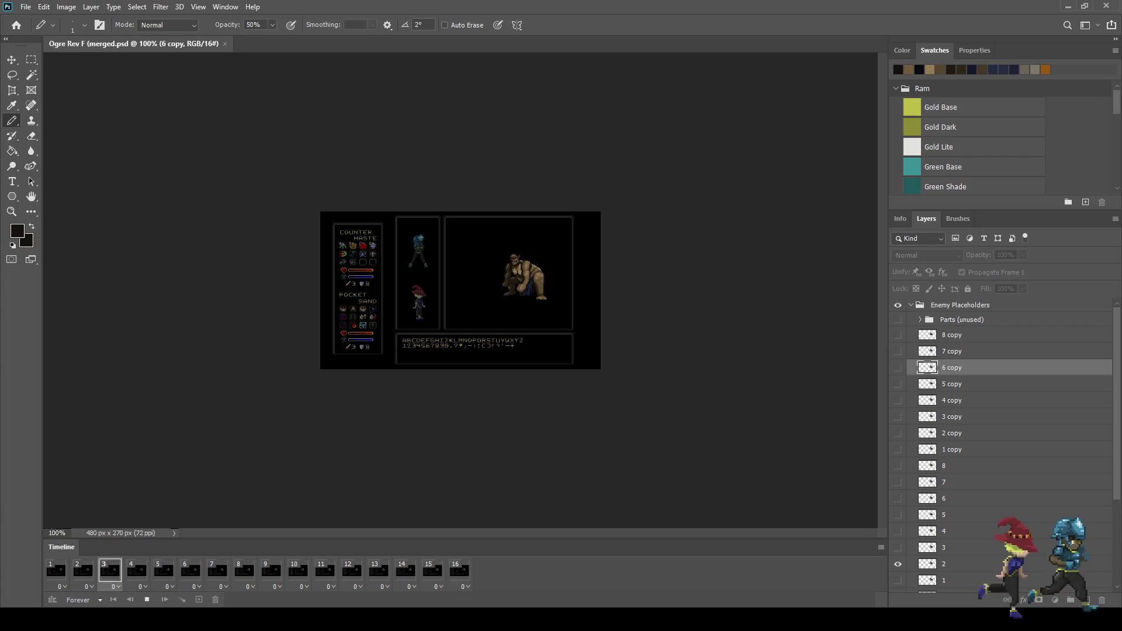
key("ctrl+plus")
key("ctrl+plus")
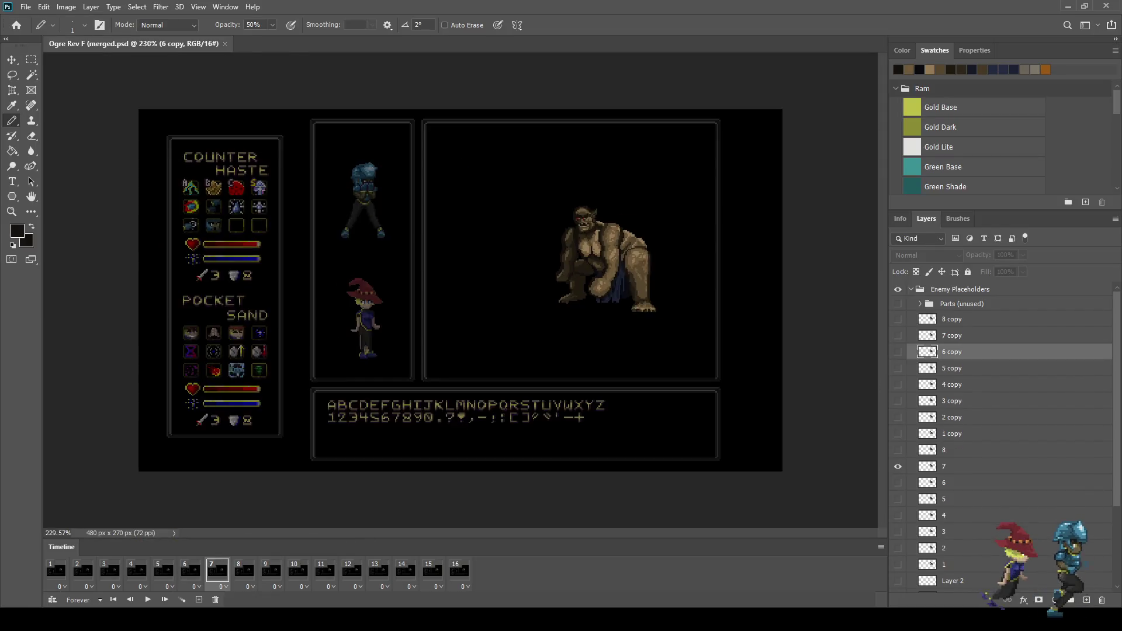
Go to animation frame 6 and erase stray pixels along the ogre's arm on layer 6
scroll(626, 263, "up", 2)
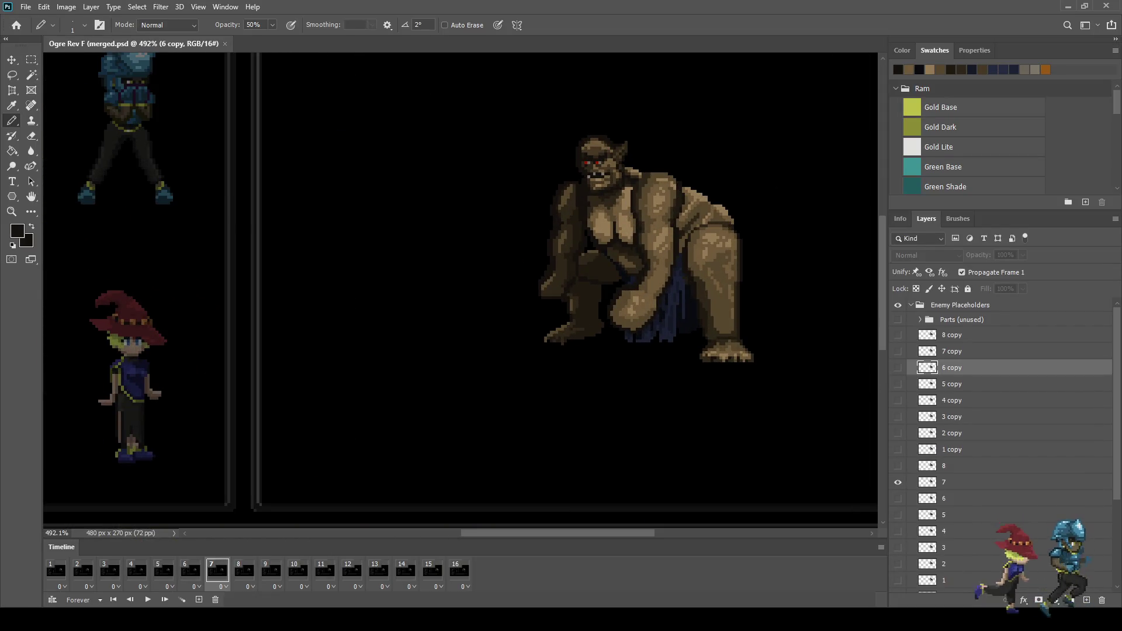
left_click(56, 571)
scroll(1000, 445, "down", 2)
scroll(1000, 444, "down", 2)
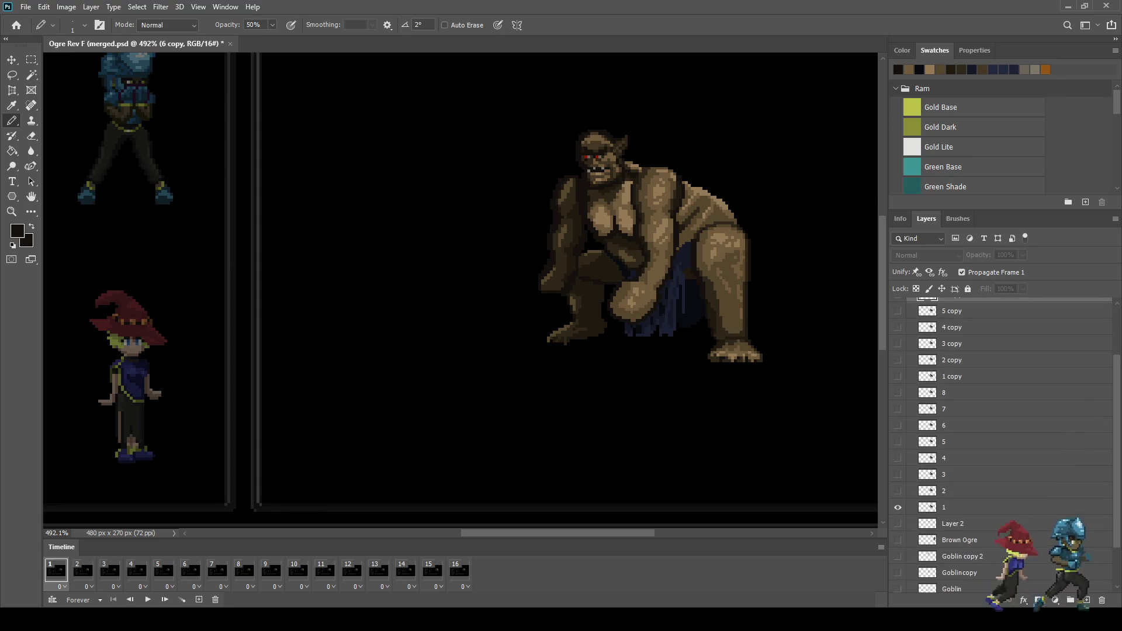
scroll(634, 269, "up", 2)
scroll(634, 269, "up", 1)
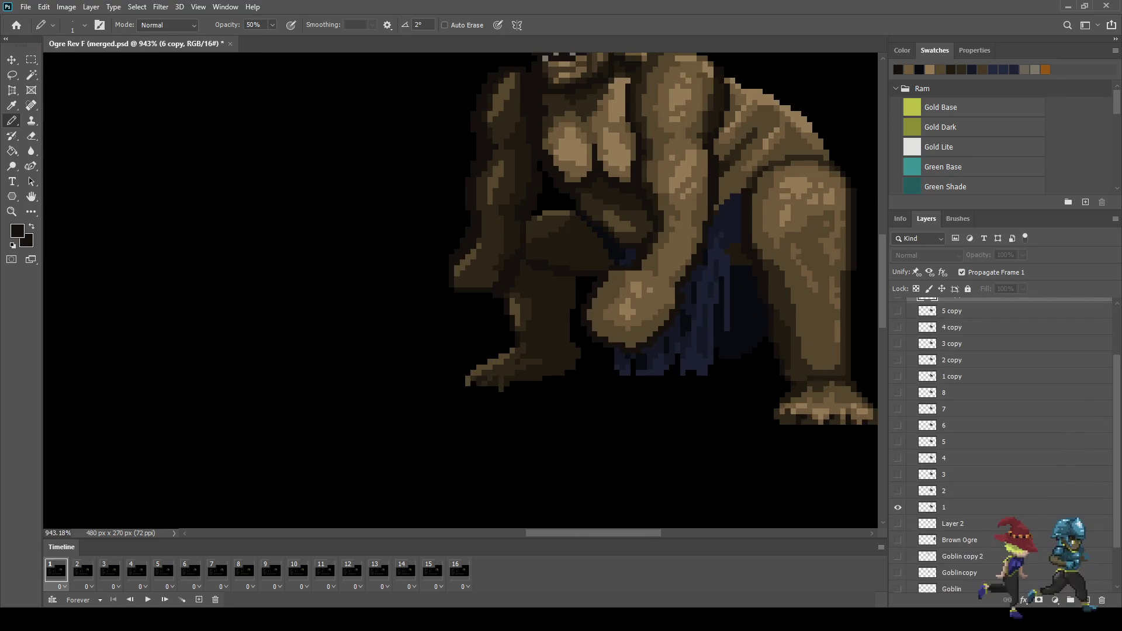
key("Right")
key("Right")
key("Right")
key("Right")
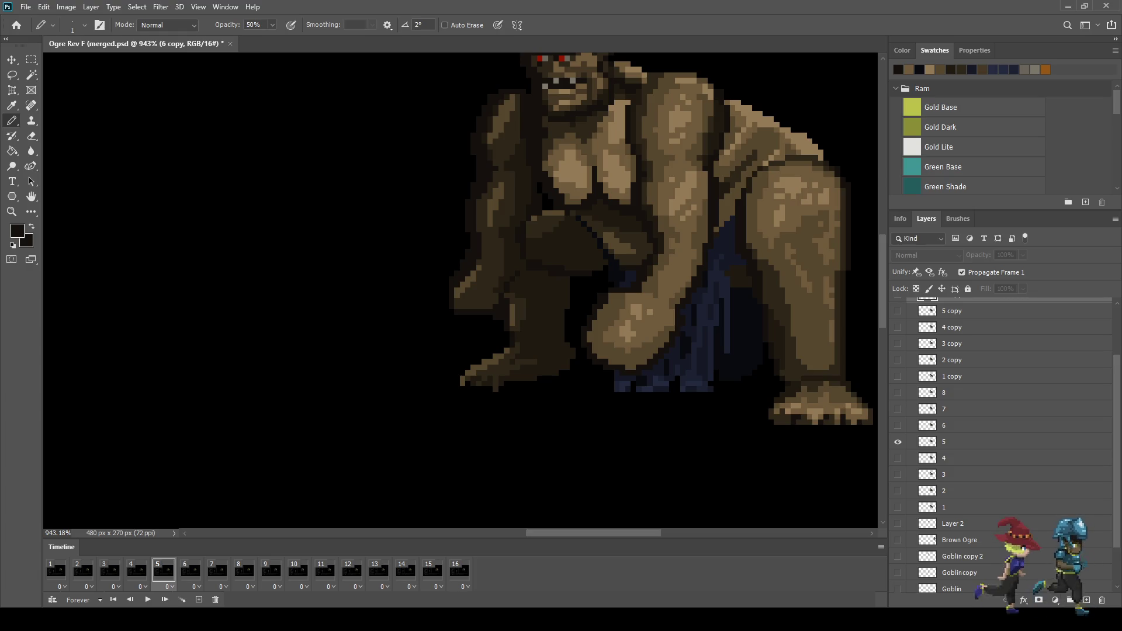
key("Right")
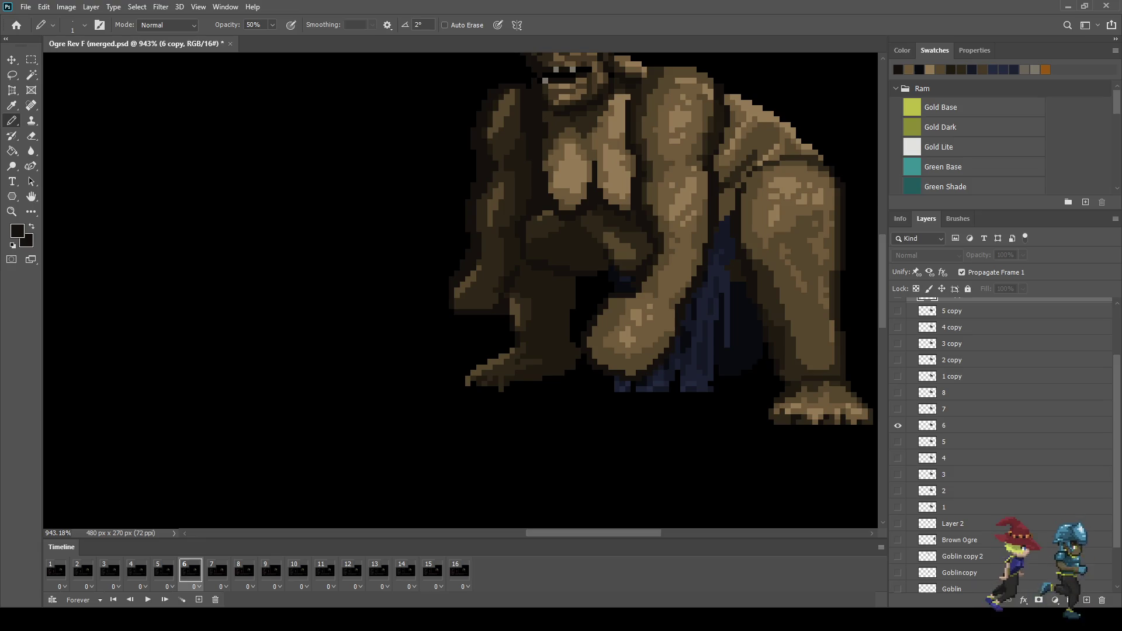
left_click(965, 426)
scroll(578, 304, "up", 5)
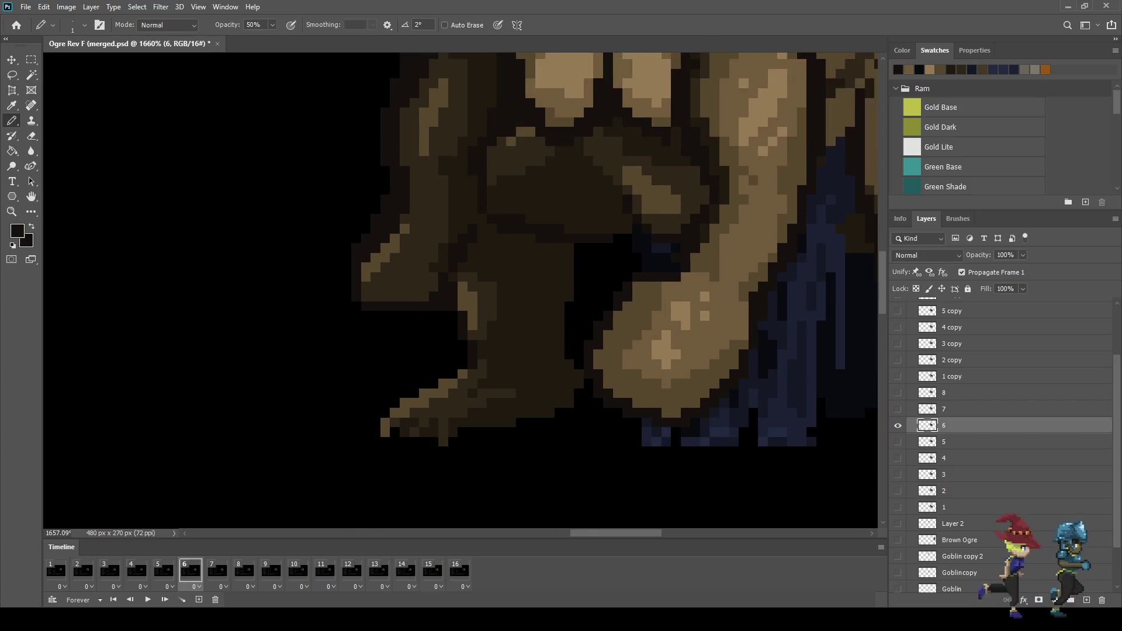
key("e")
left_click_drag(570, 275, 570, 300)
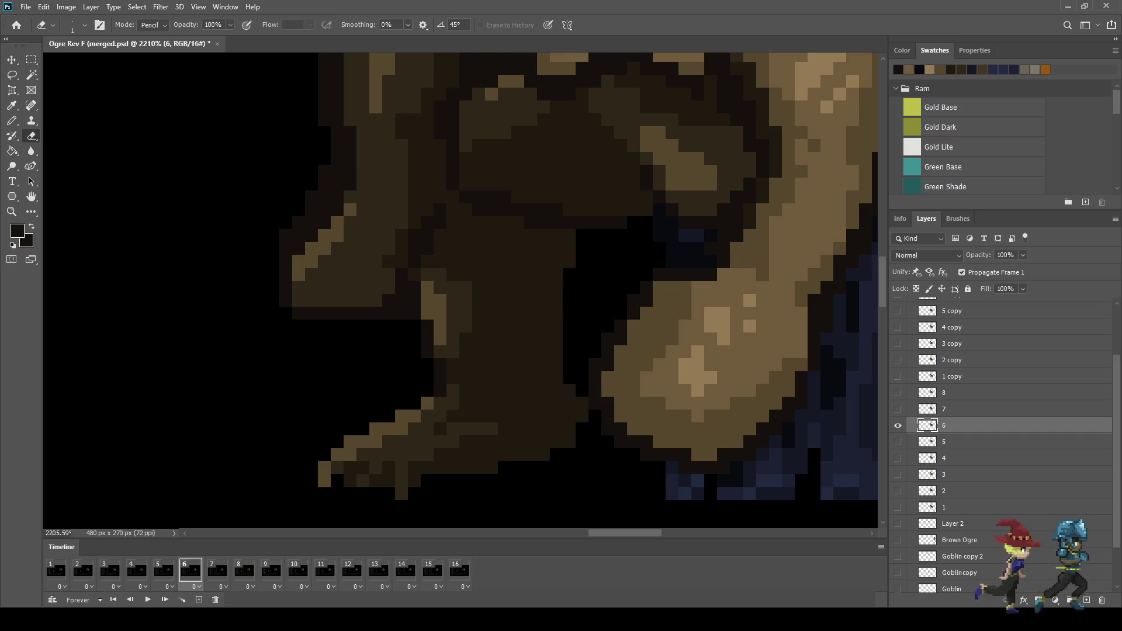
Step to animation frames 7 and 8, switching between the eyedropper and pencil
left_click(218, 570)
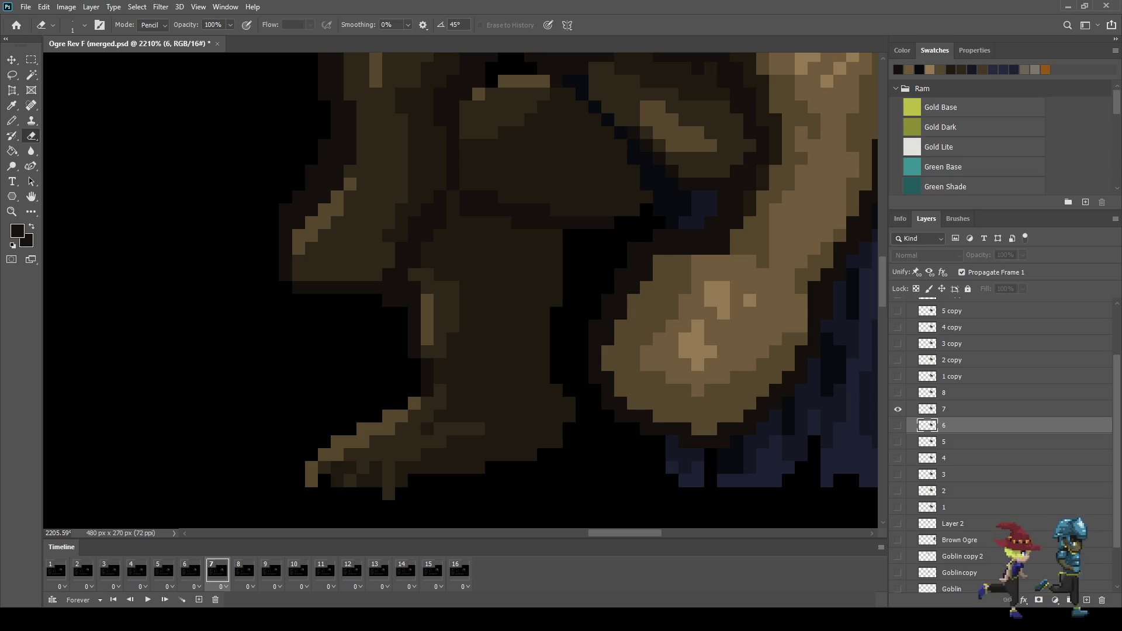
left_click(244, 570)
key("i")
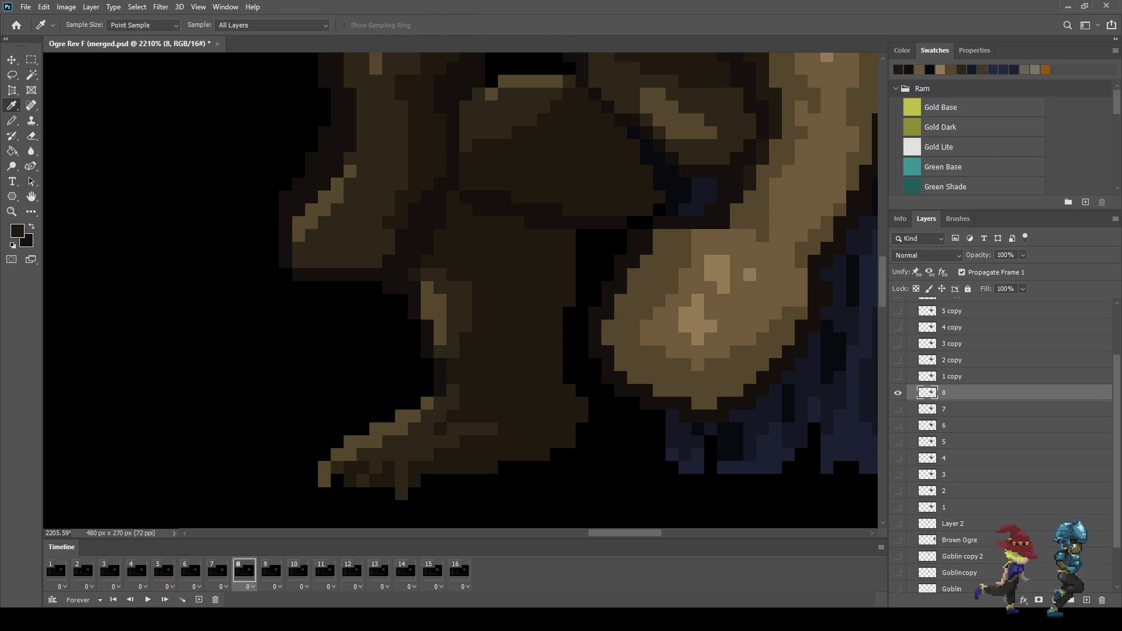
key("b")
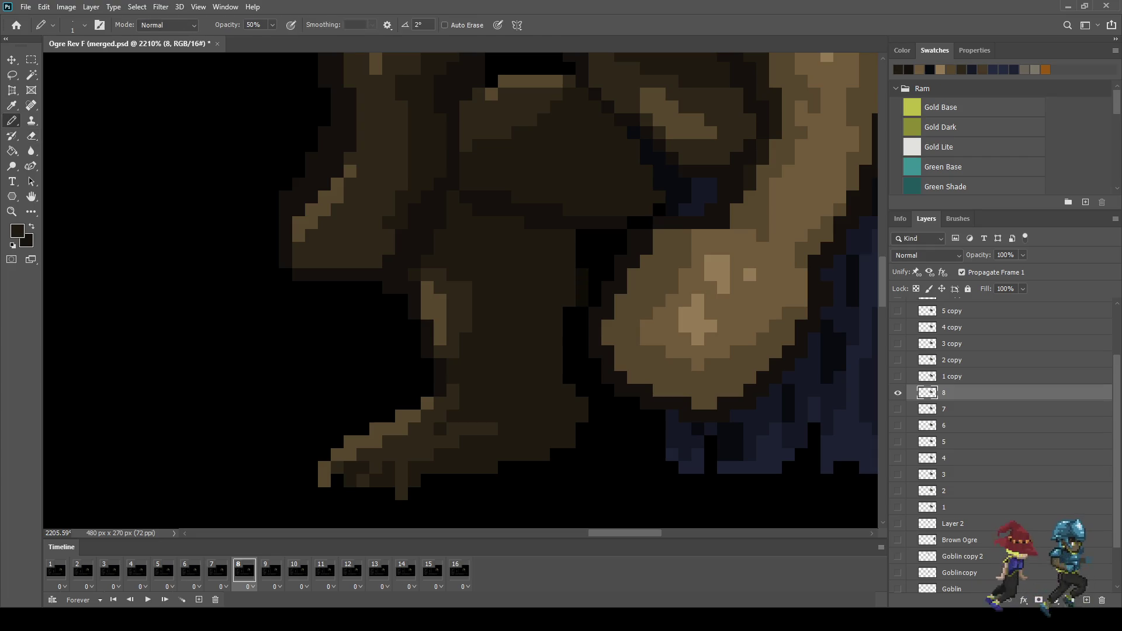
scroll(647, 362, "down", 6)
Play the animation, stop on frame 12, and compare frames 8, 6 and 14
key("space")
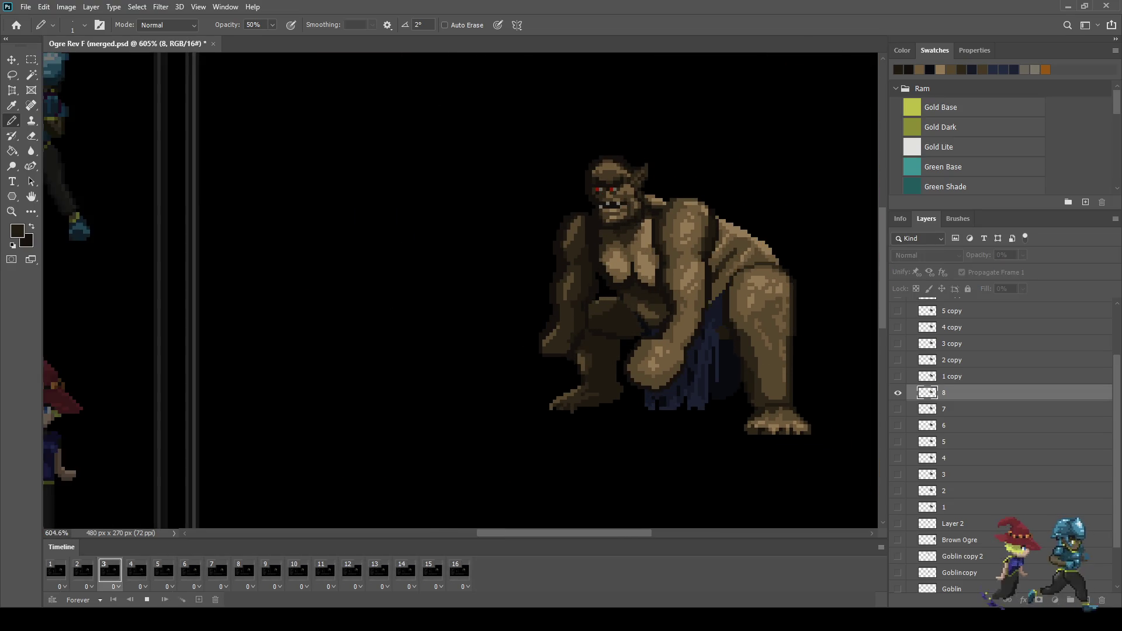
key("space")
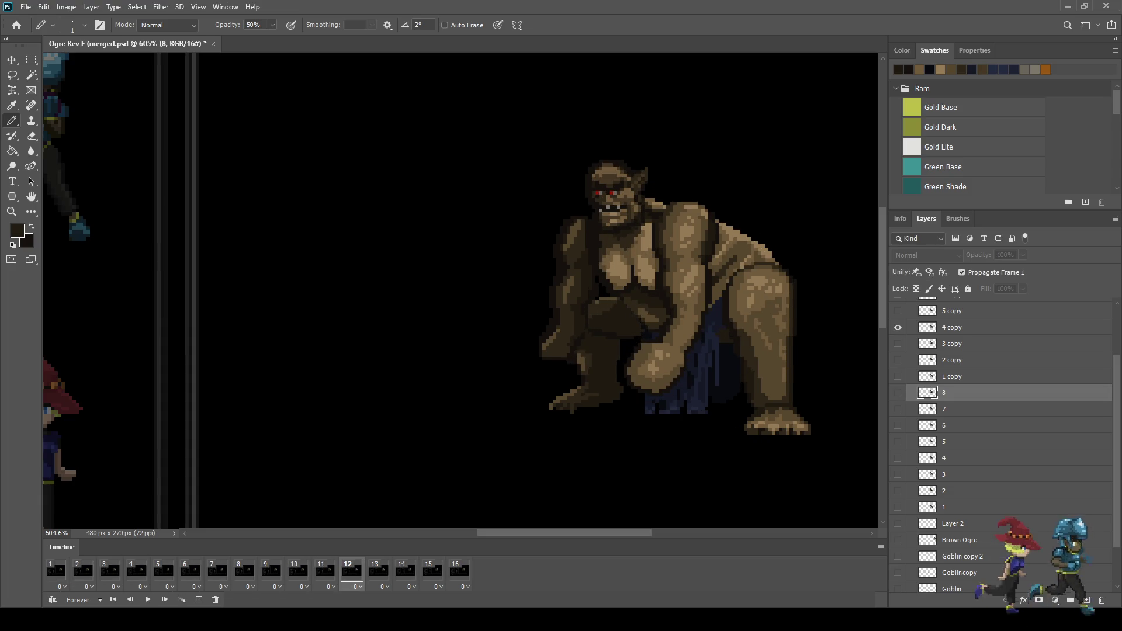
scroll(649, 310, "up", 4)
left_click(244, 572)
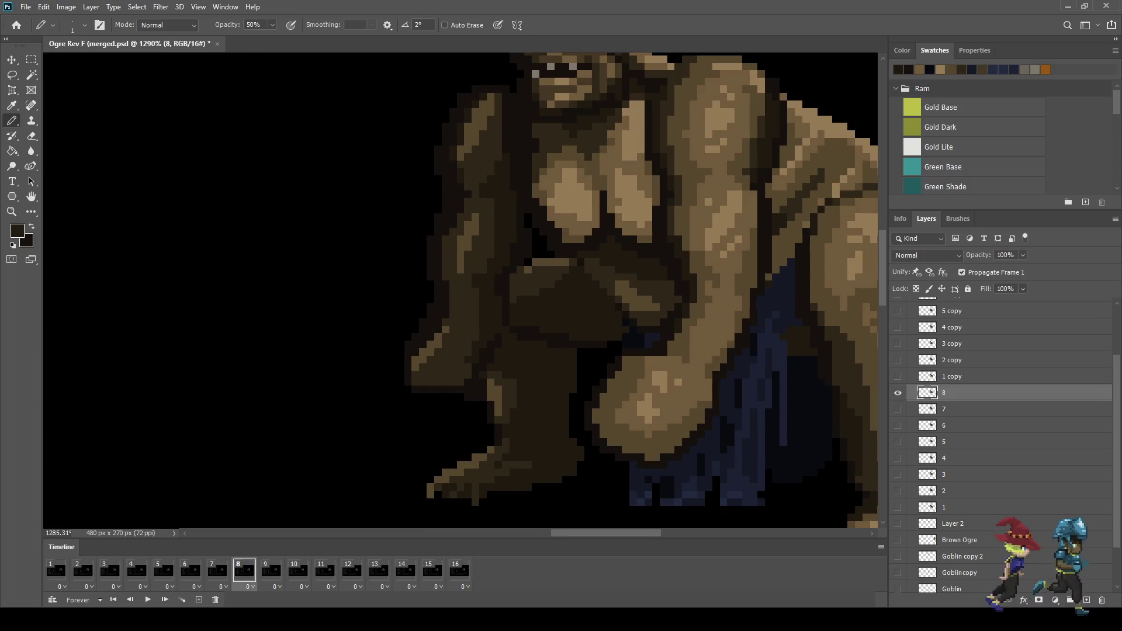
left_click(191, 572)
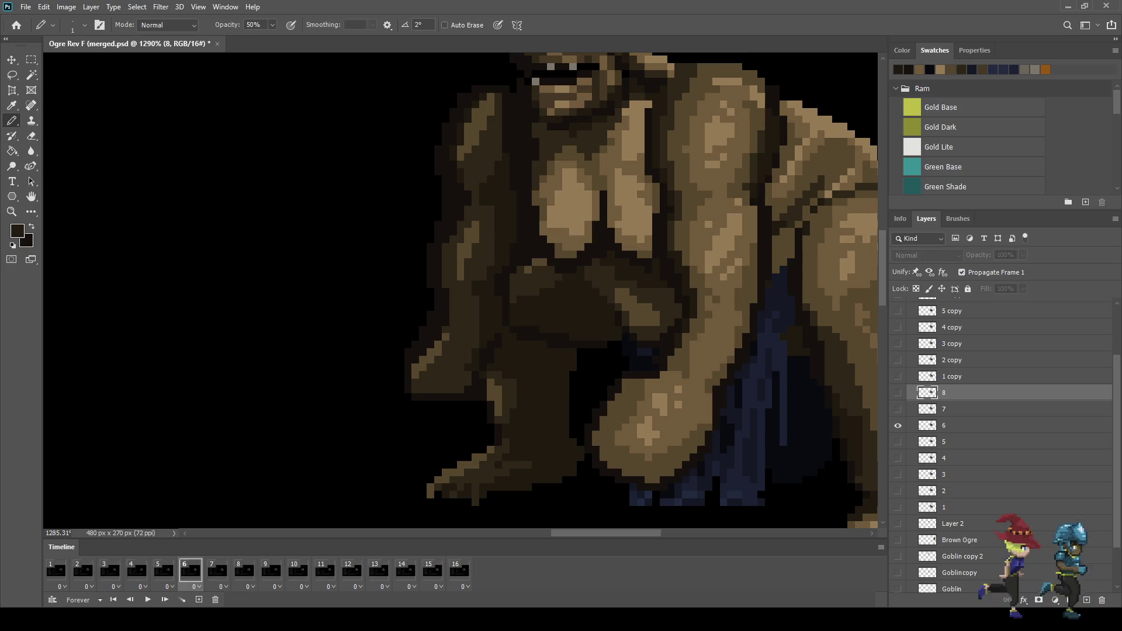
left_click(406, 571)
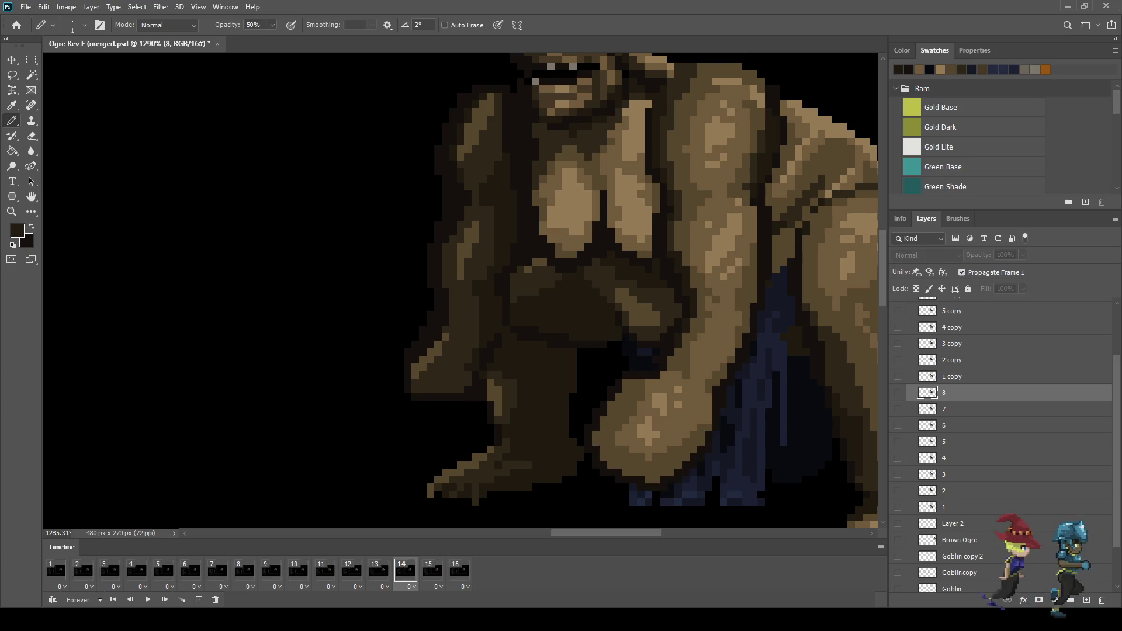
scroll(676, 298, "down", 3)
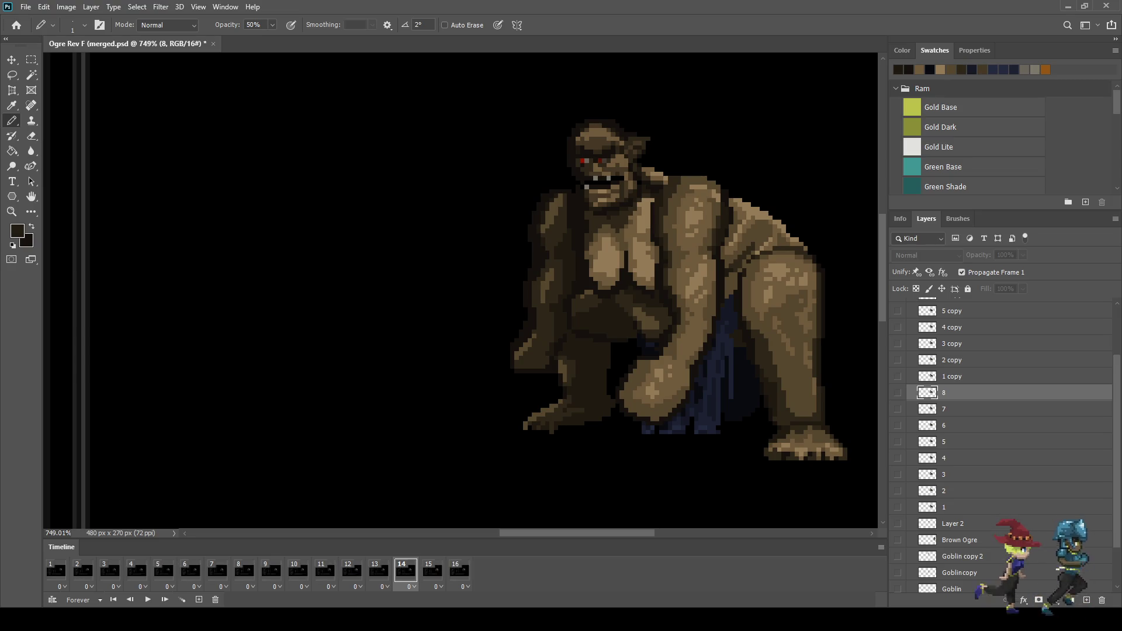
Play the animation to check the poses, stop it, and save the mockup PSD
key("space")
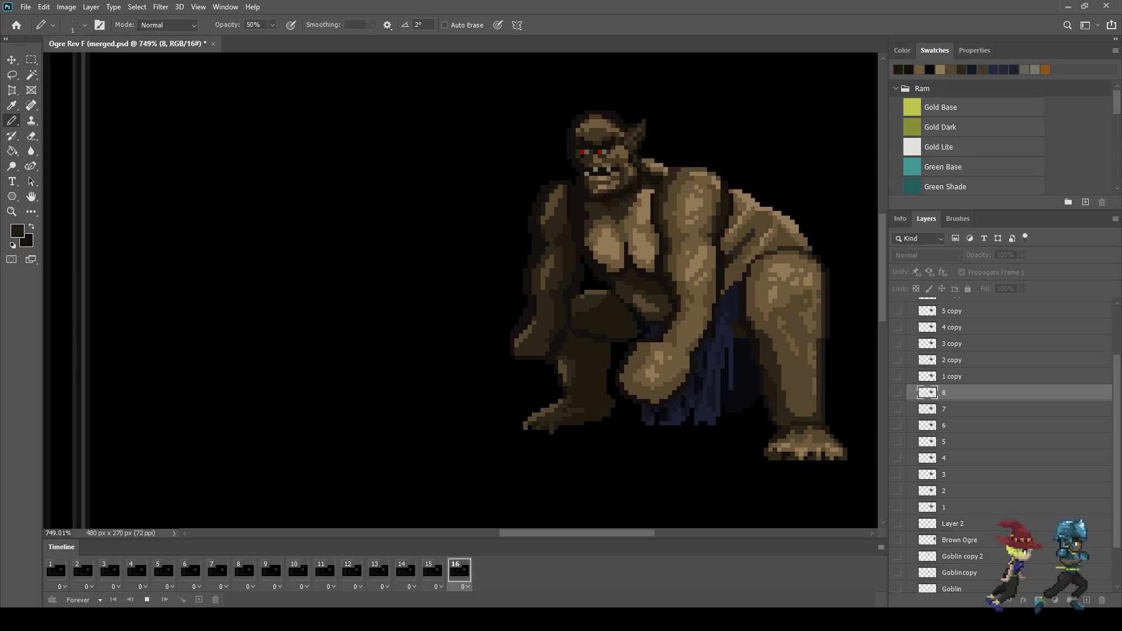
scroll(643, 264, "down", 2)
scroll(643, 263, "down", 2)
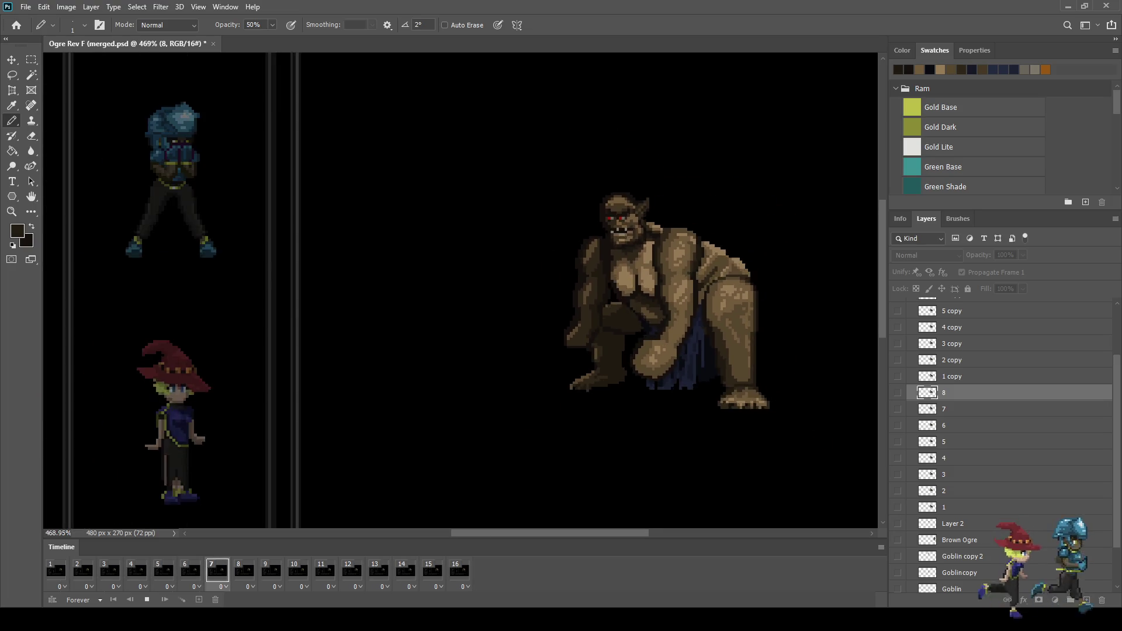
scroll(643, 263, "down", 1)
scroll(693, 219, "up", 3)
scroll(692, 219, "up", 2)
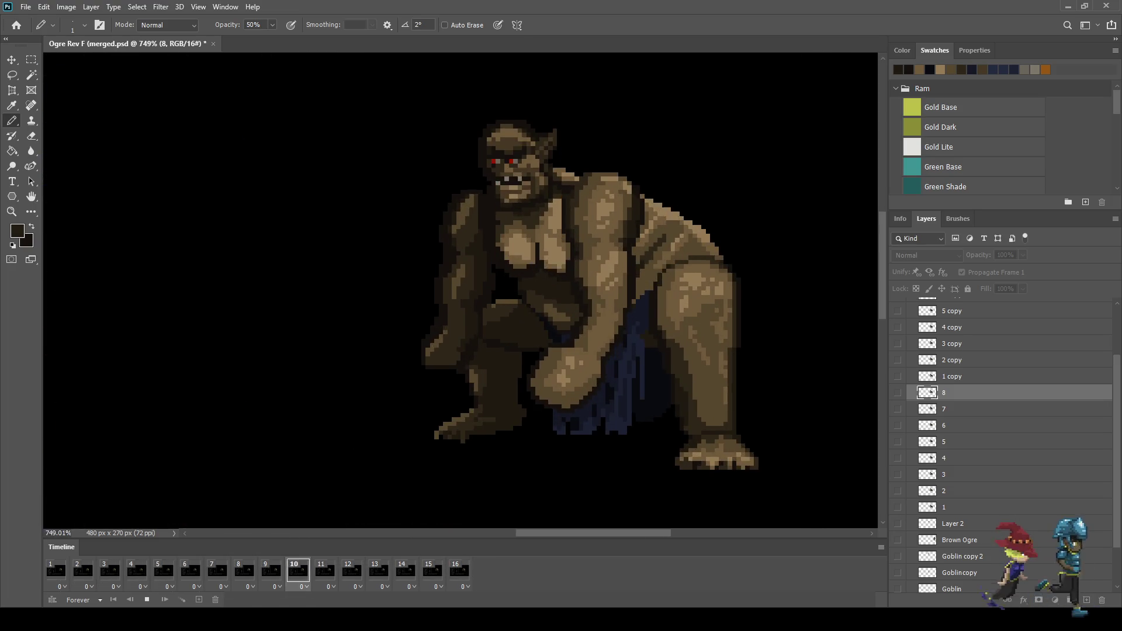
key("space")
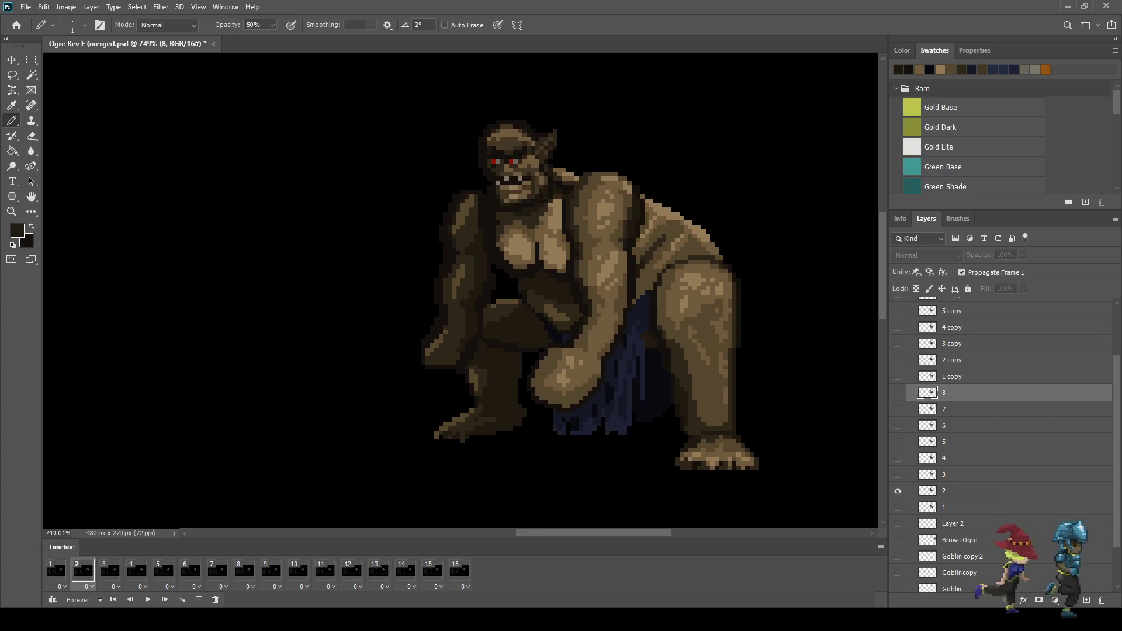
key("ctrl+s")
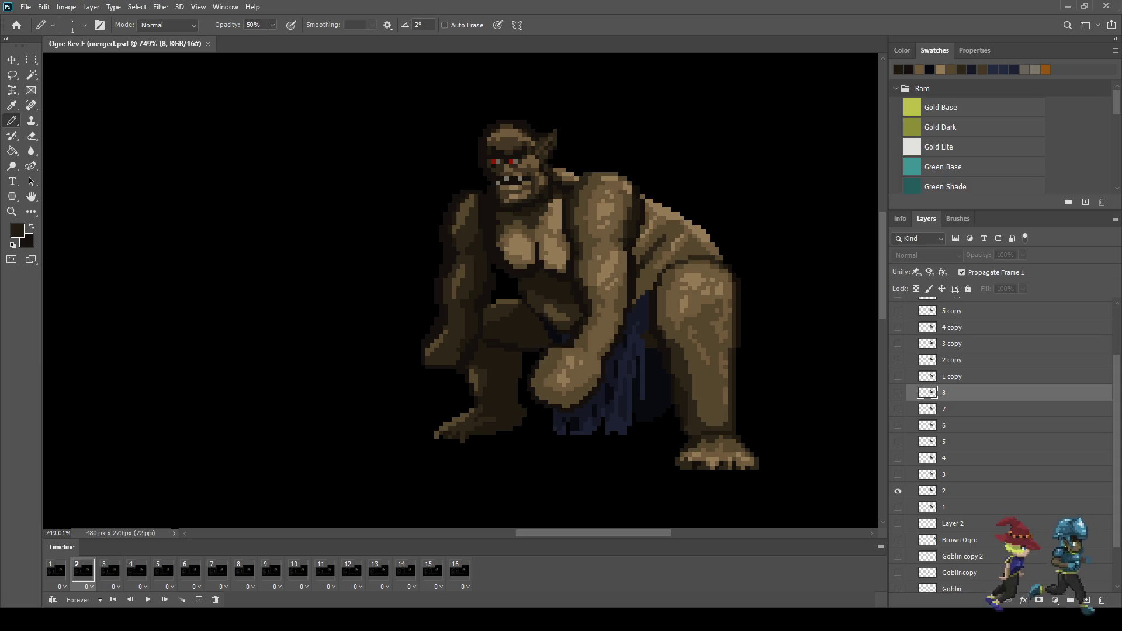
scroll(692, 220, "down", 5)
Restart playback and show the Goblin layer, making it the active layer
key("space")
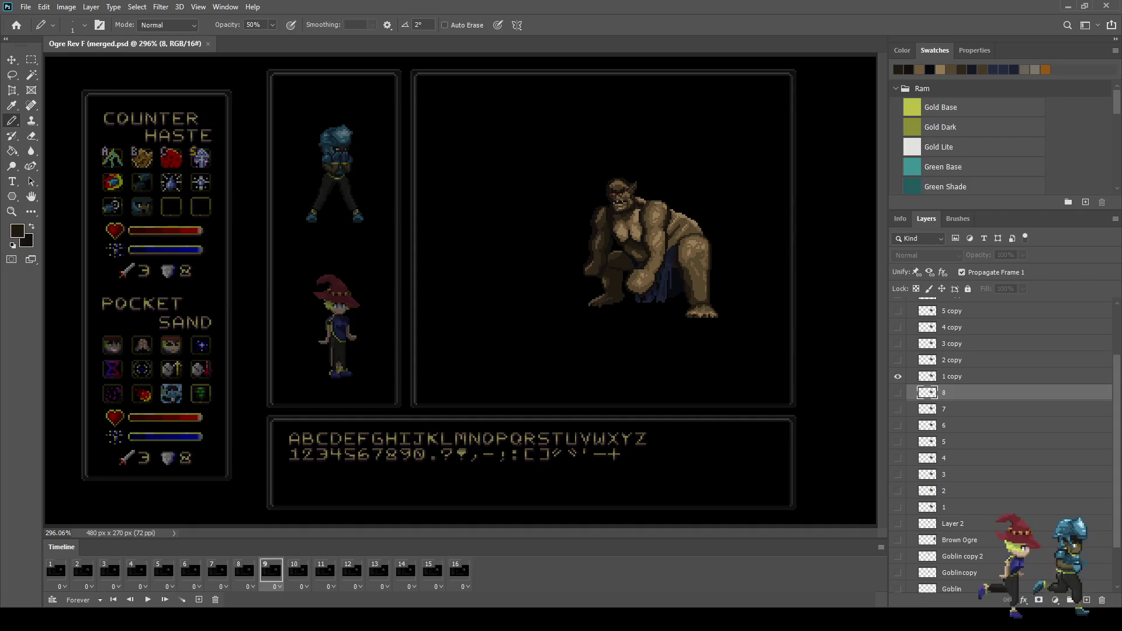
scroll(1003, 444, "down", 3)
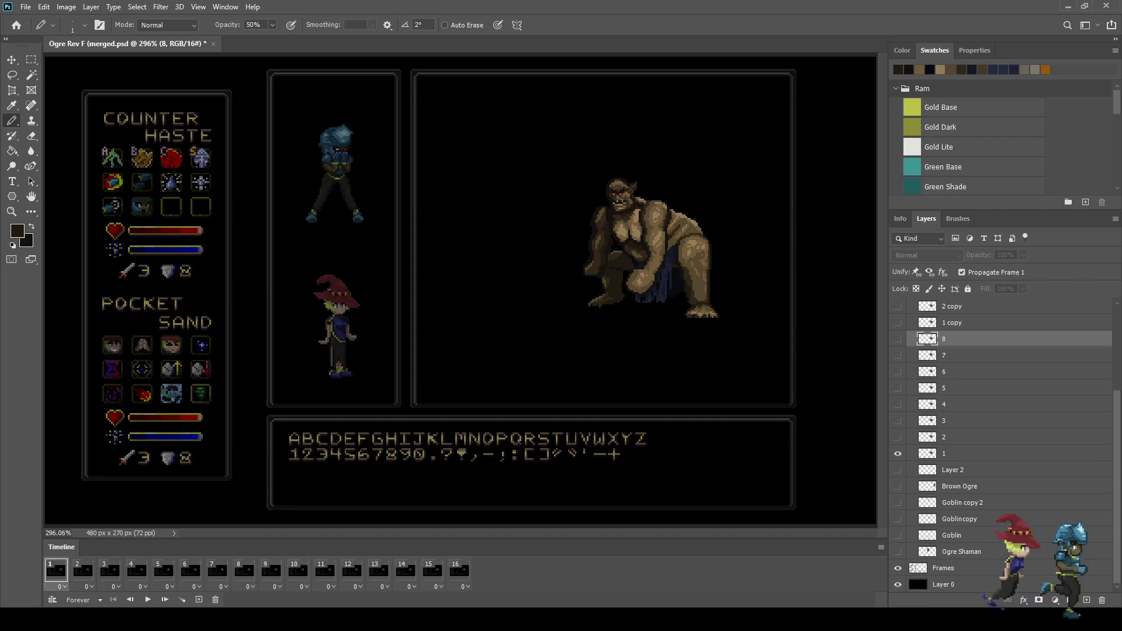
left_click(898, 535)
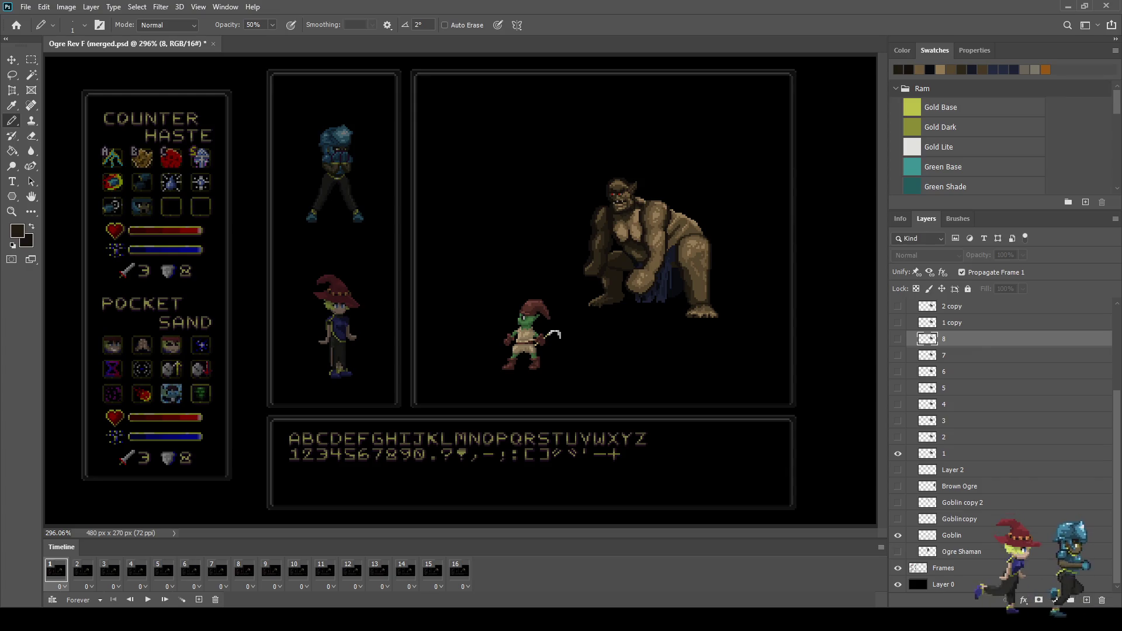
left_click(952, 536)
scroll(663, 387, "up", 2)
scroll(664, 387, "up", 1)
scroll(664, 388, "up", 1)
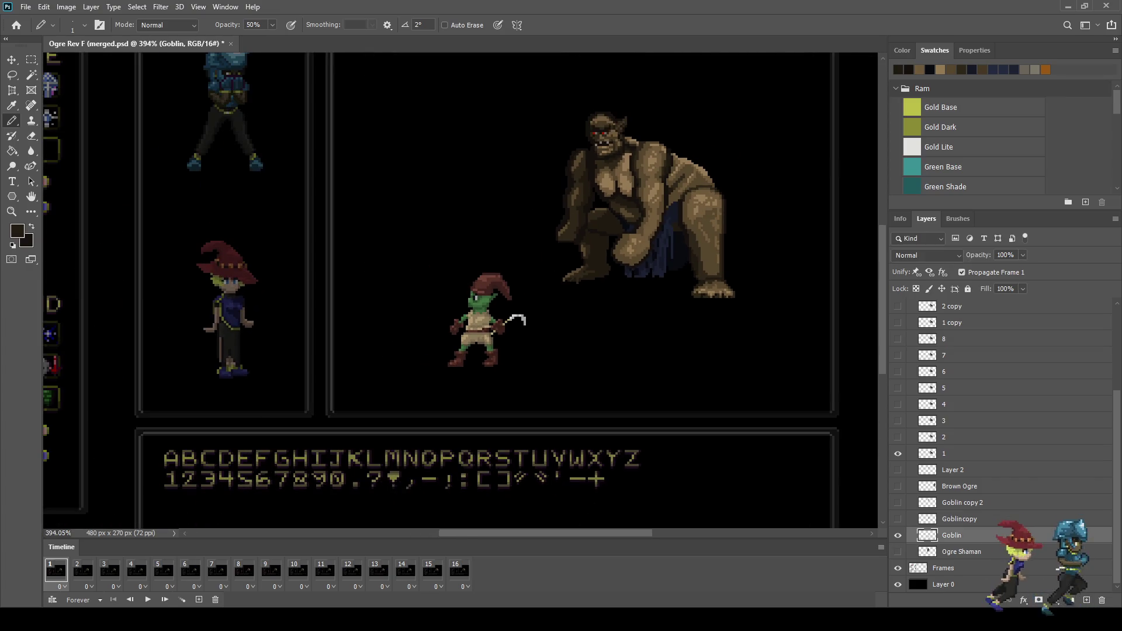
Show Goblincopy and Goblin copy 2 to stack three goblins, then play and stop the preview
left_click(898, 519)
left_click(898, 502)
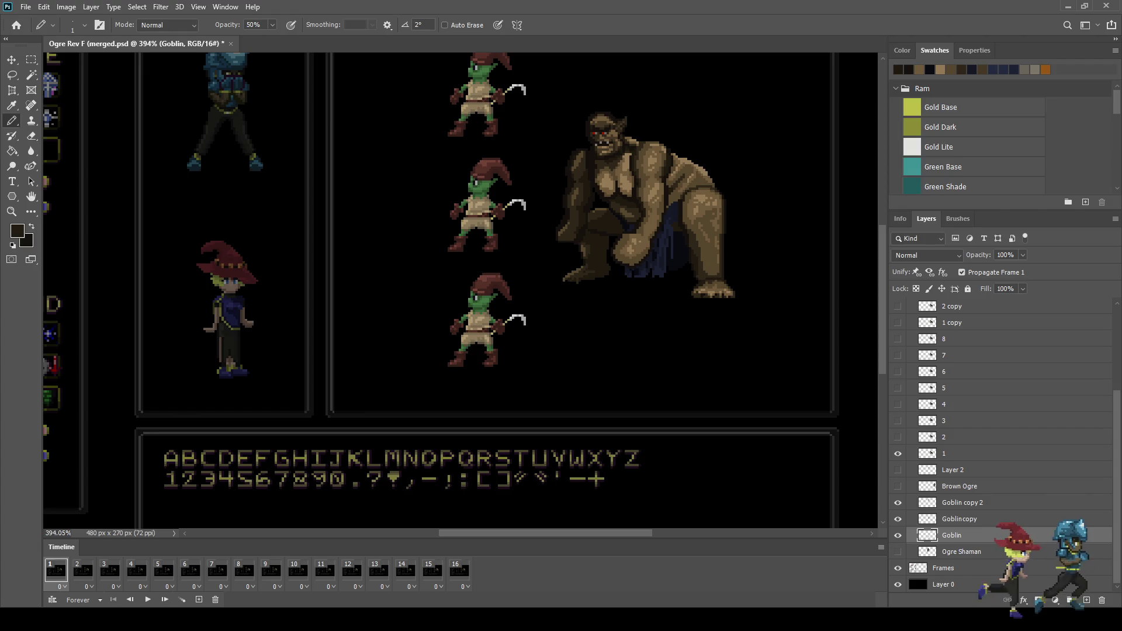
scroll(608, 354, "down", 3)
key("space")
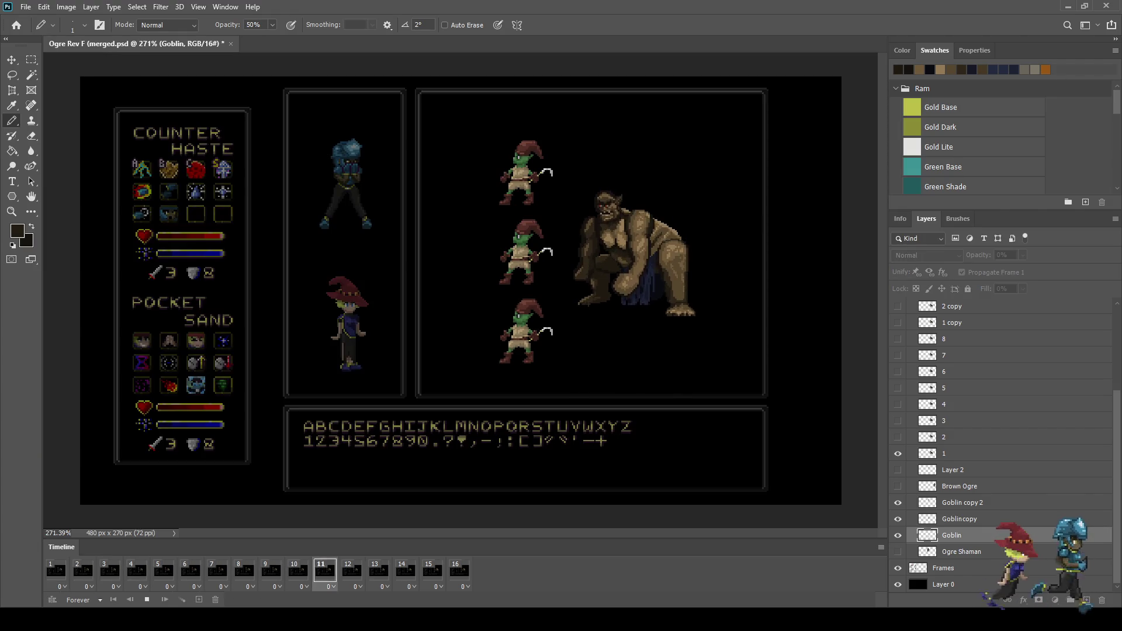
scroll(752, 241, "up", 1)
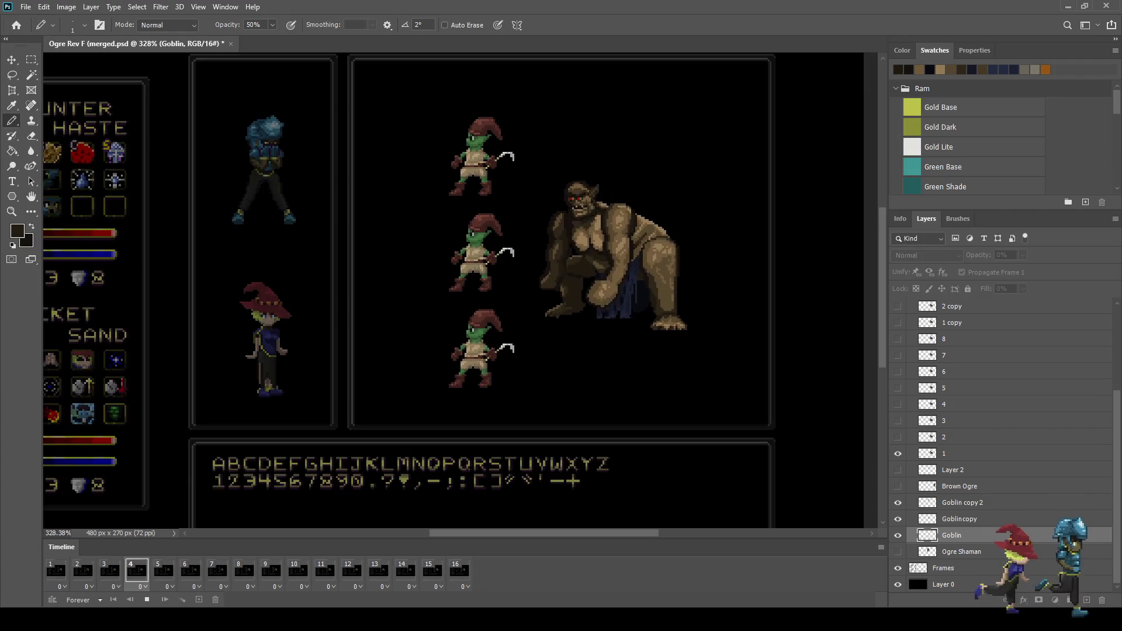
scroll(753, 241, "up", 1)
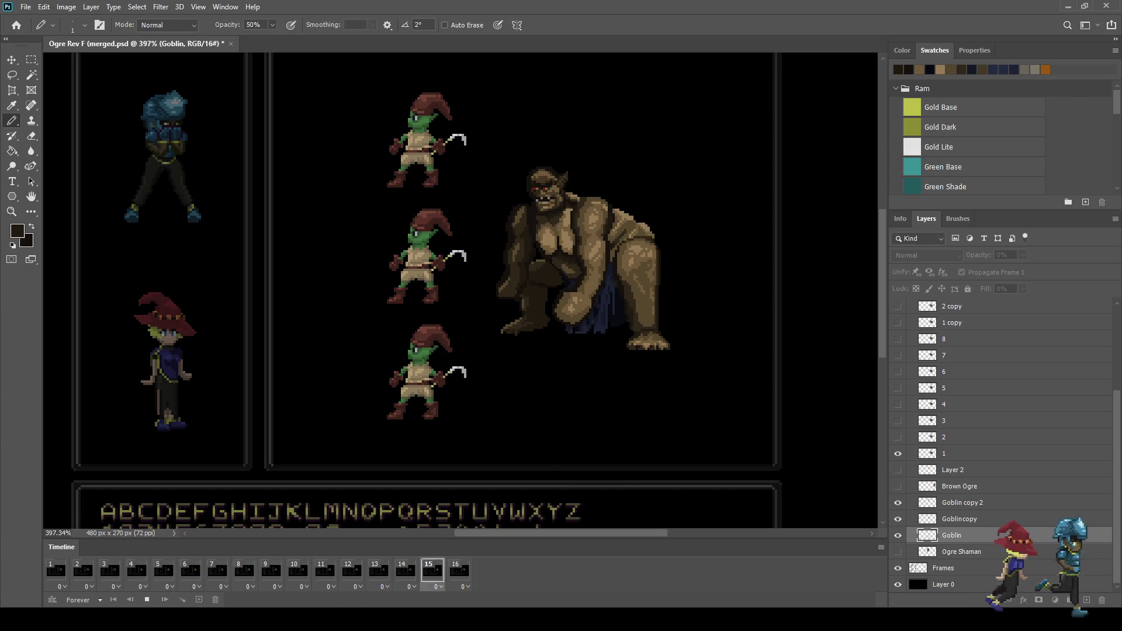
key("space")
Return to frame 1, show and select the Ogre Shaman layer, and start nudging it right in Free Transform
left_click(56, 570)
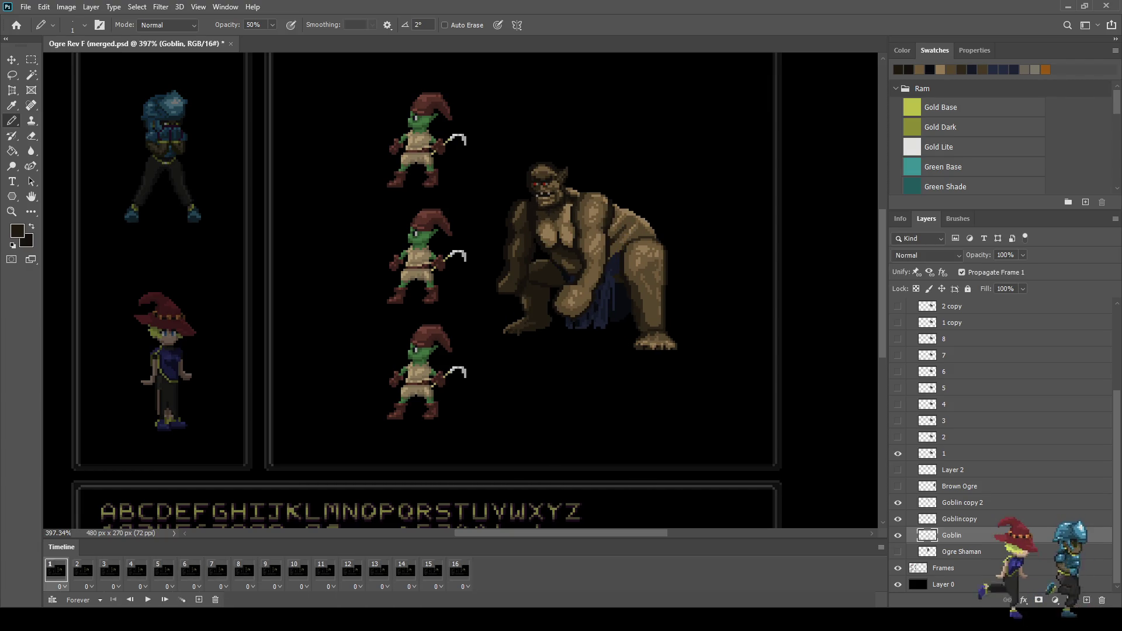
left_click(898, 552)
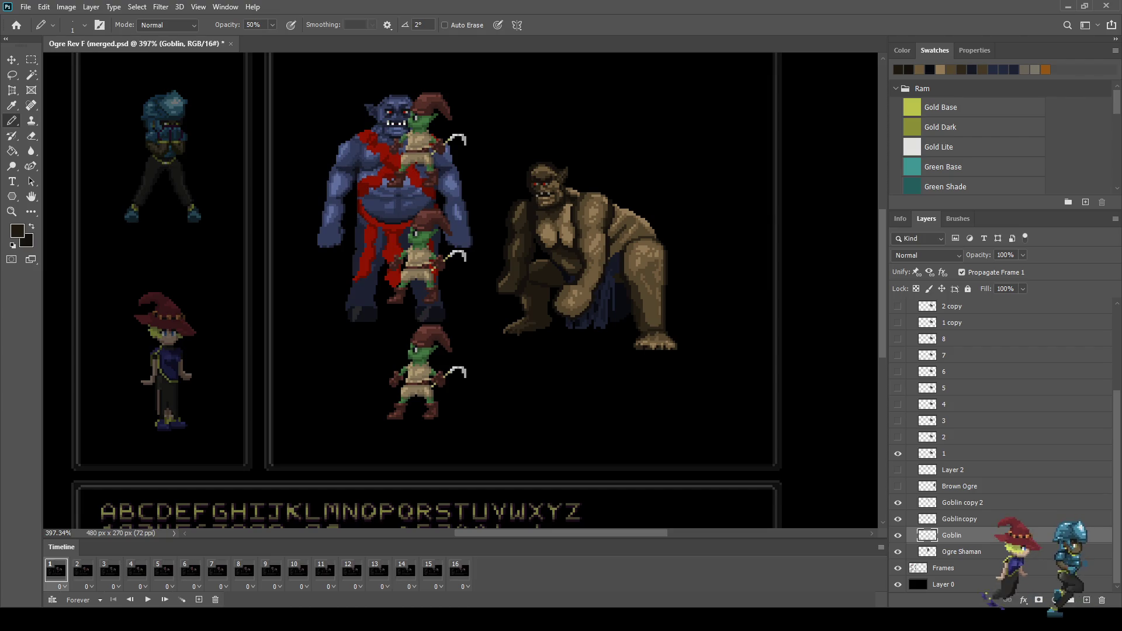
scroll(480, 223, "down", 1)
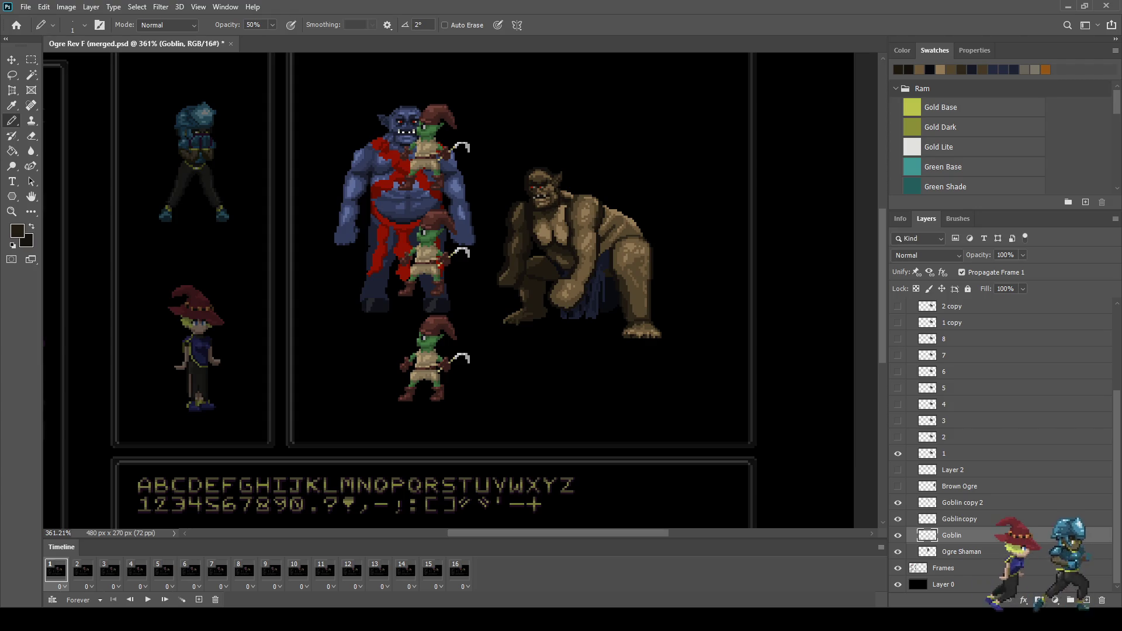
key("alt+bracketleft")
key("ctrl+t")
key("shift+Right")
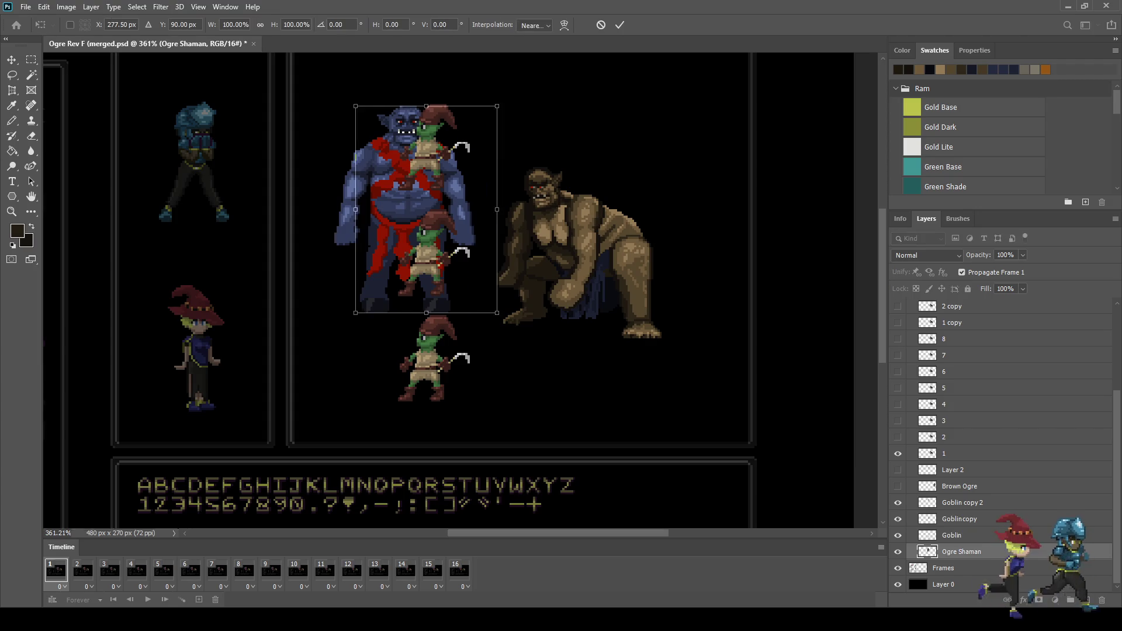
Nudge the Ogre Shaman right and down to about X 425, Y 102, commit, and replay the animation
key("shift+Right")
key("shift+Right")
key("shift+Right")
key("shift+Right")
key("shift+Right")
key("shift+Right")
key("shift+Right")
key("shift+Right")
key("shift+Right")
key("shift+Right")
key("shift+Right")
key("shift+Right")
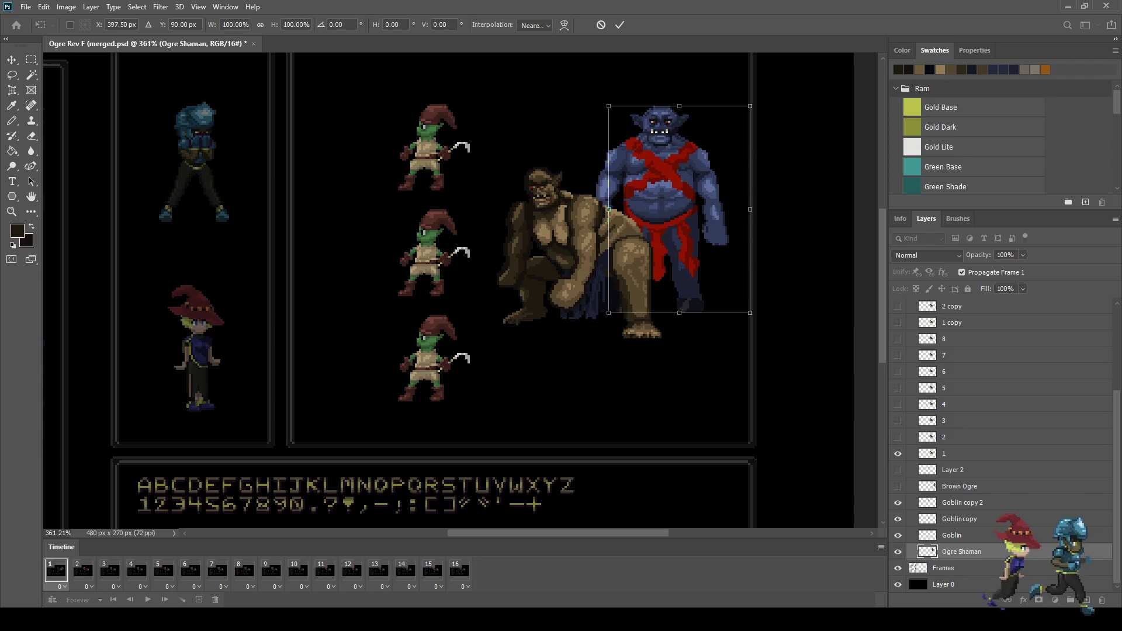
key("shift+Right")
key("shift+Right")
key("shift+Down")
key("Down")
key("Right")
key("Right")
key("Right")
key("Right")
key("Right")
key("Down")
key("Right")
key("Right")
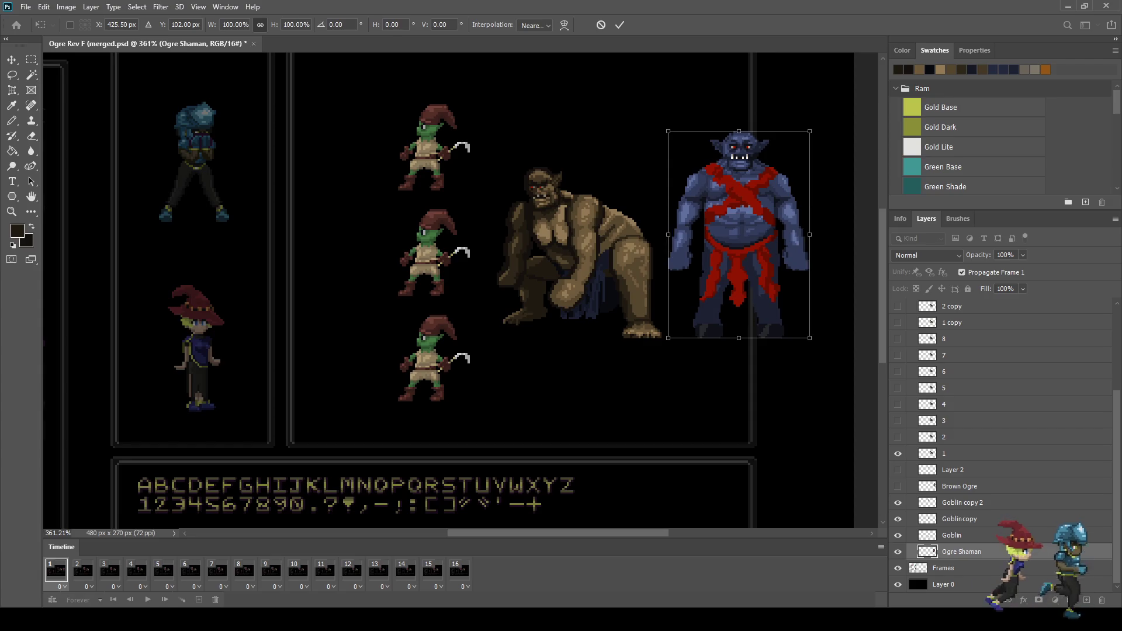
key("Return")
key("space")
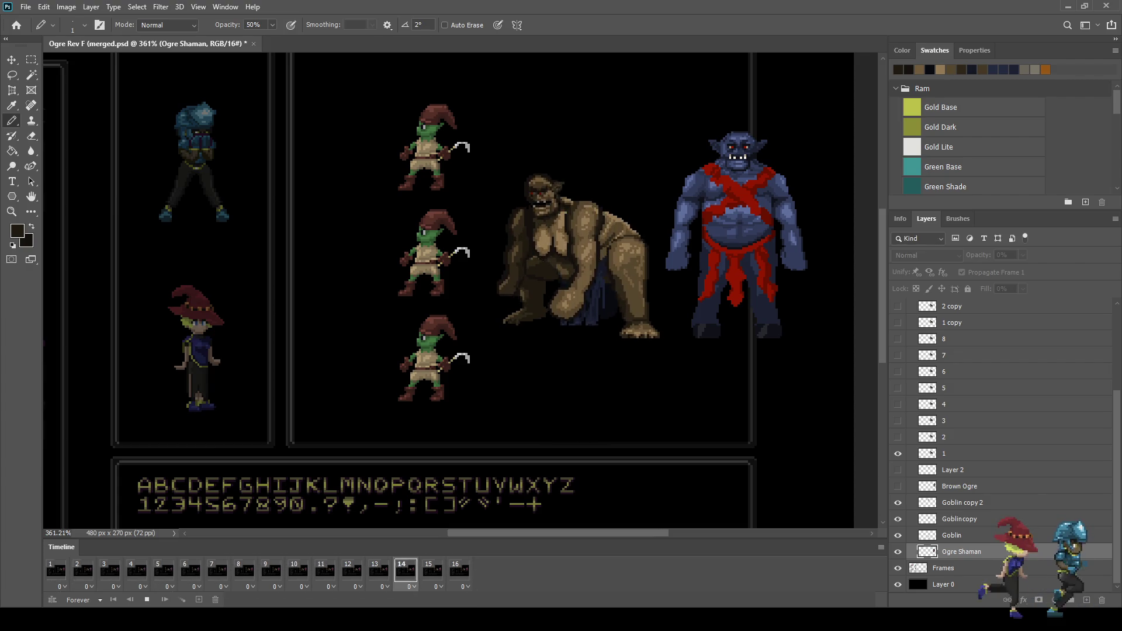
Stop playback, sample the red of the shaman's sash as foreground colour, and return to the pencil
key("space")
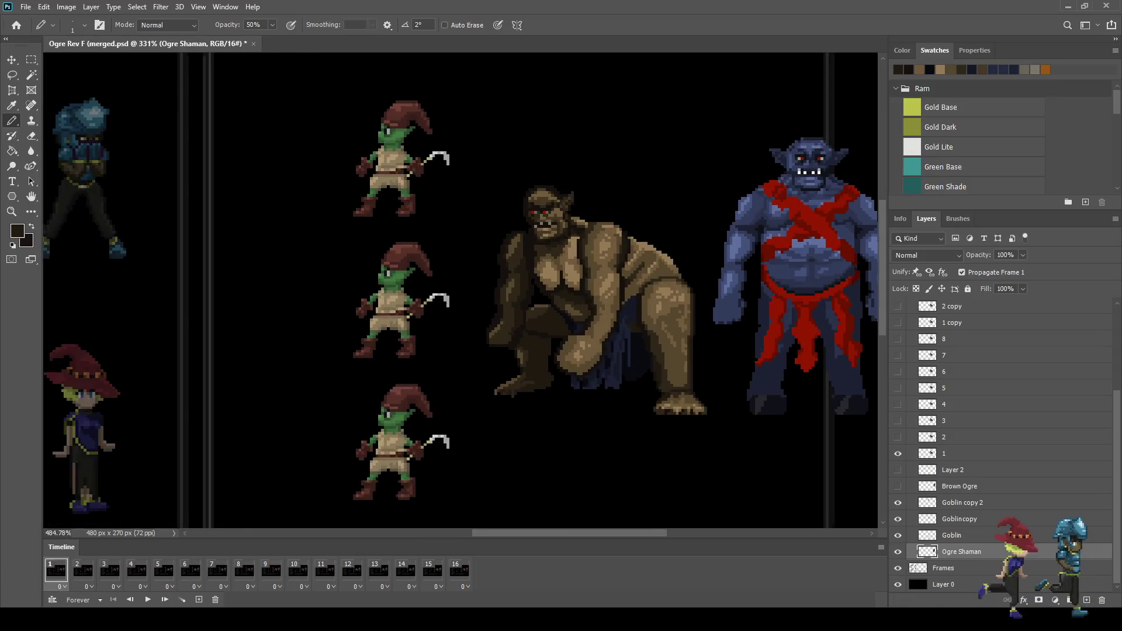
scroll(710, 149, "up", 6)
scroll(815, 161, "up", 2)
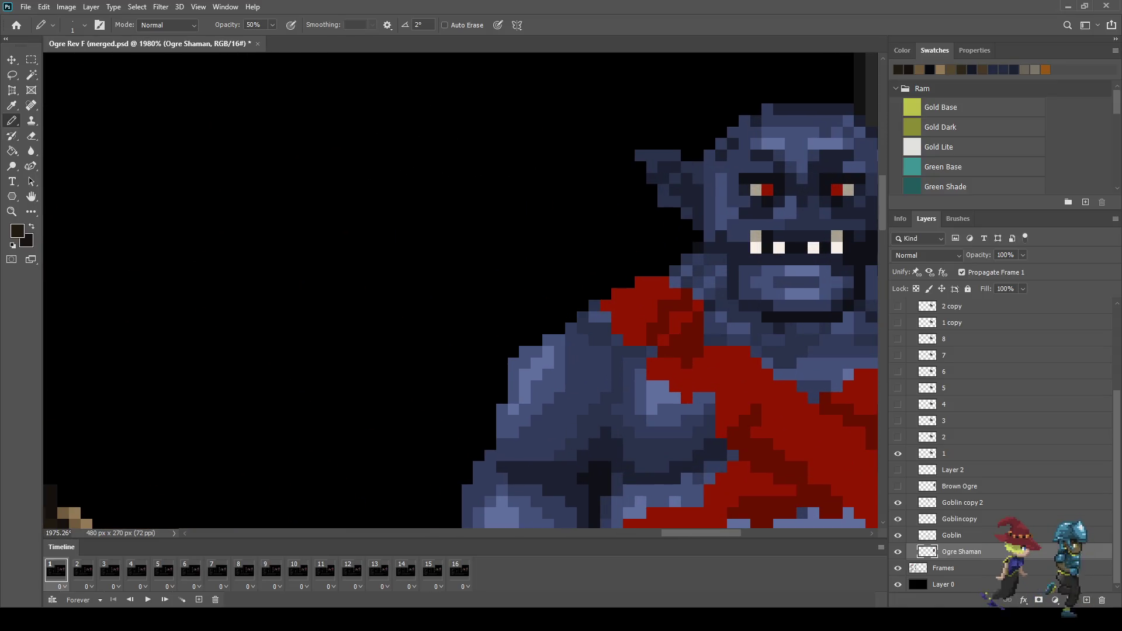
key("i")
left_click(75, 514)
left_click(678, 374)
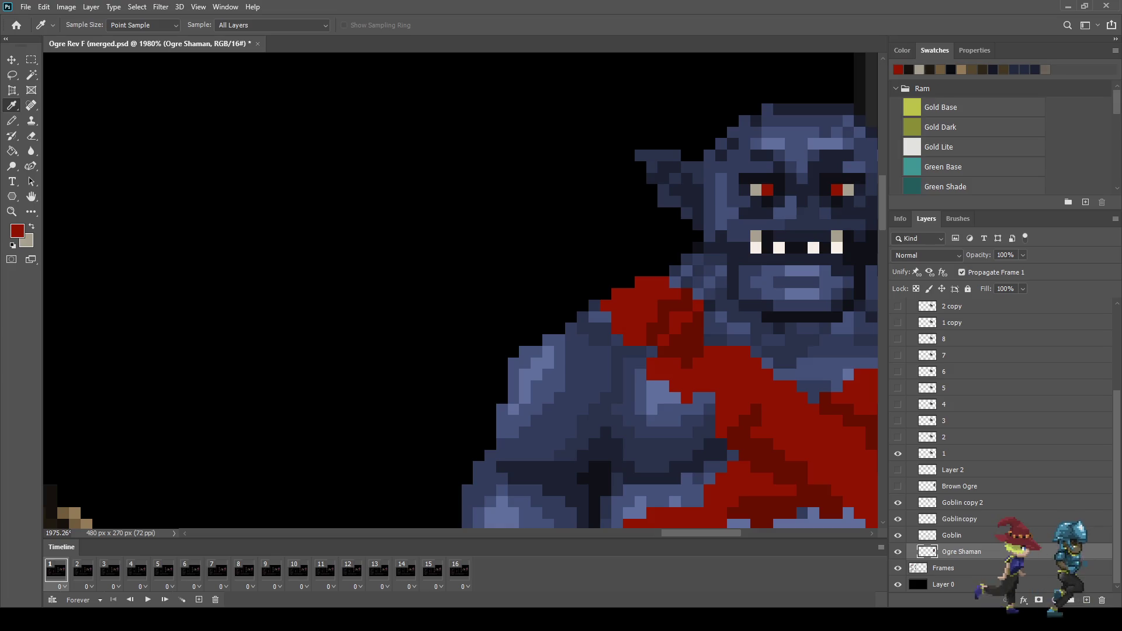
key("b")
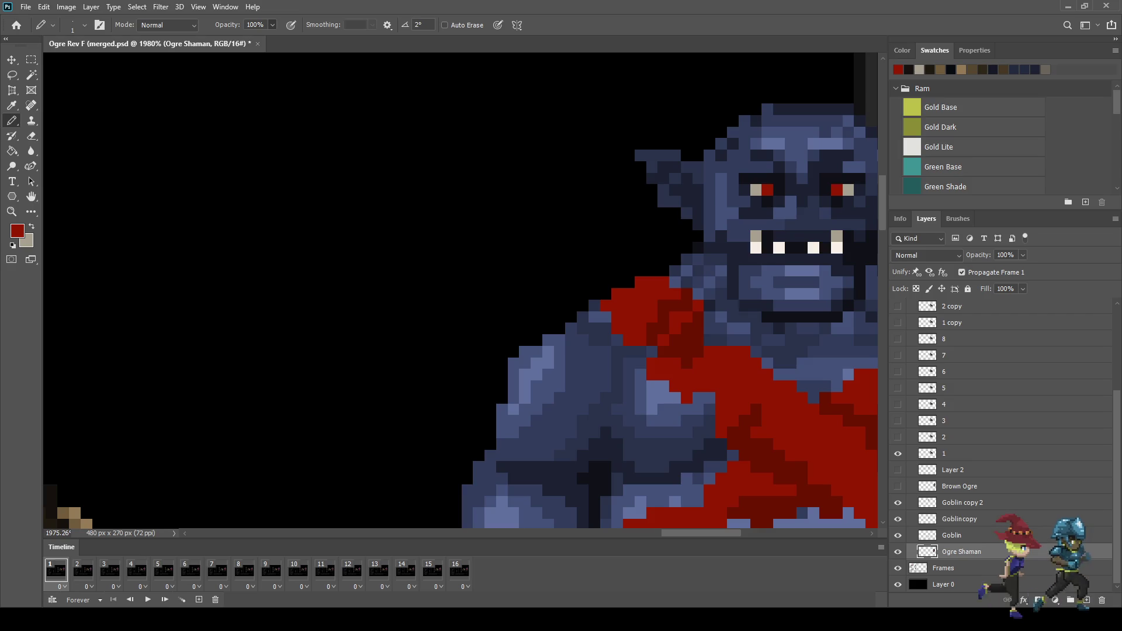
scroll(726, 182, "down", 4)
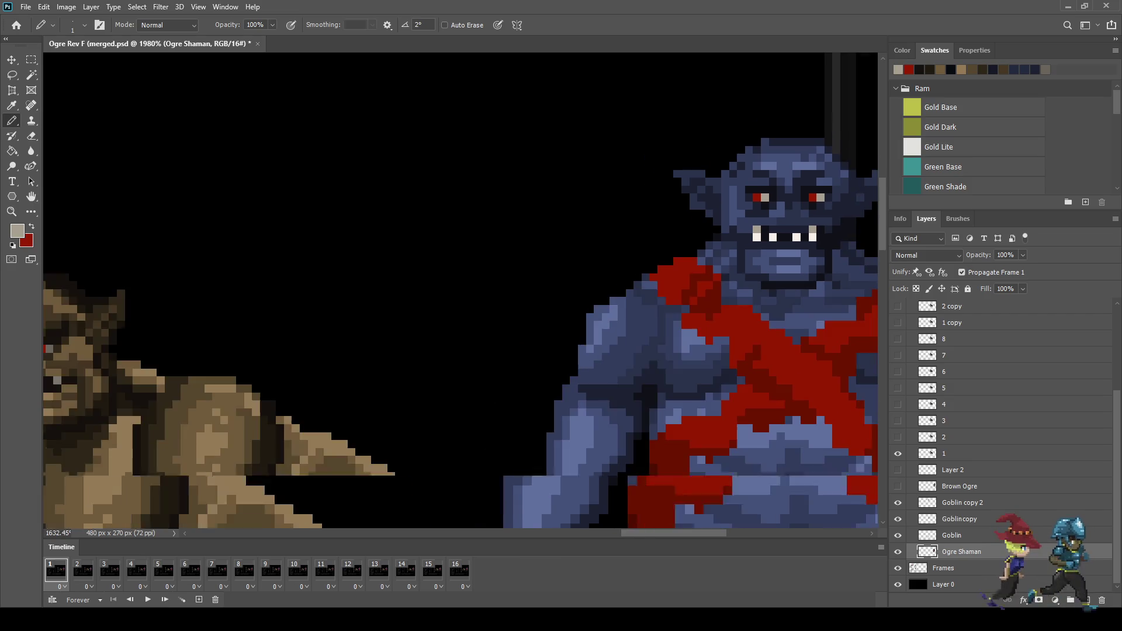
scroll(726, 181, "down", 2)
scroll(726, 182, "down", 2)
scroll(726, 181, "down", 1)
scroll(725, 234, "up", 2)
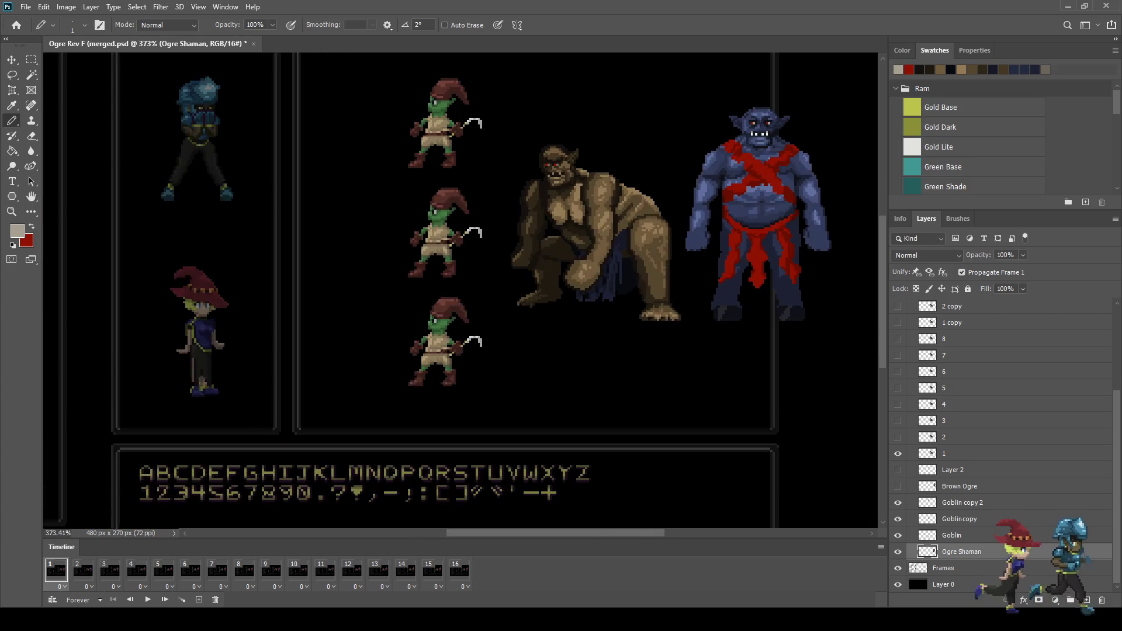
scroll(725, 234, "up", 1)
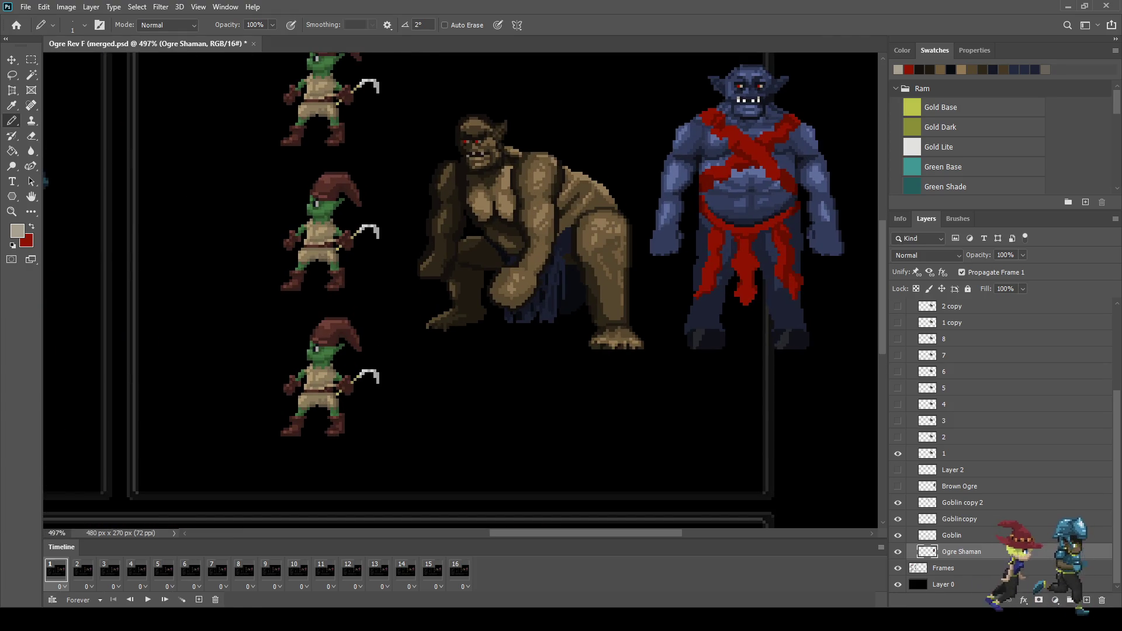
scroll(818, 184, "up", 1)
scroll(759, 234, "down", 2)
scroll(760, 233, "down", 2)
scroll(760, 233, "down", 1)
scroll(760, 233, "up", 1)
scroll(824, 213, "up", 1)
scroll(824, 213, "up", 1)
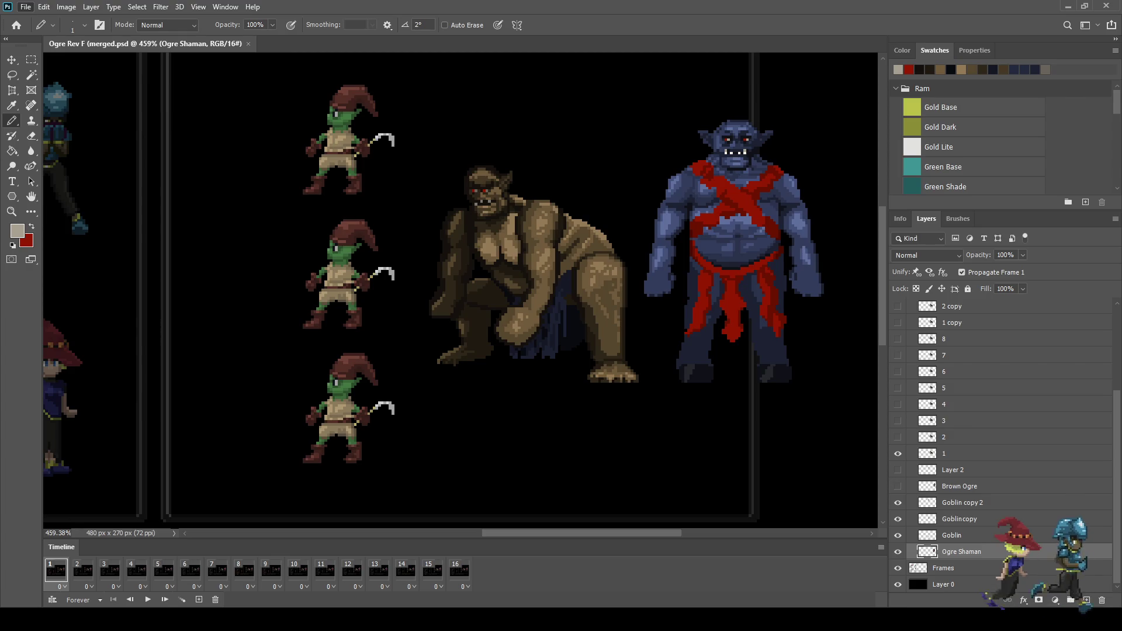
scroll(462, 289, "down", 5)
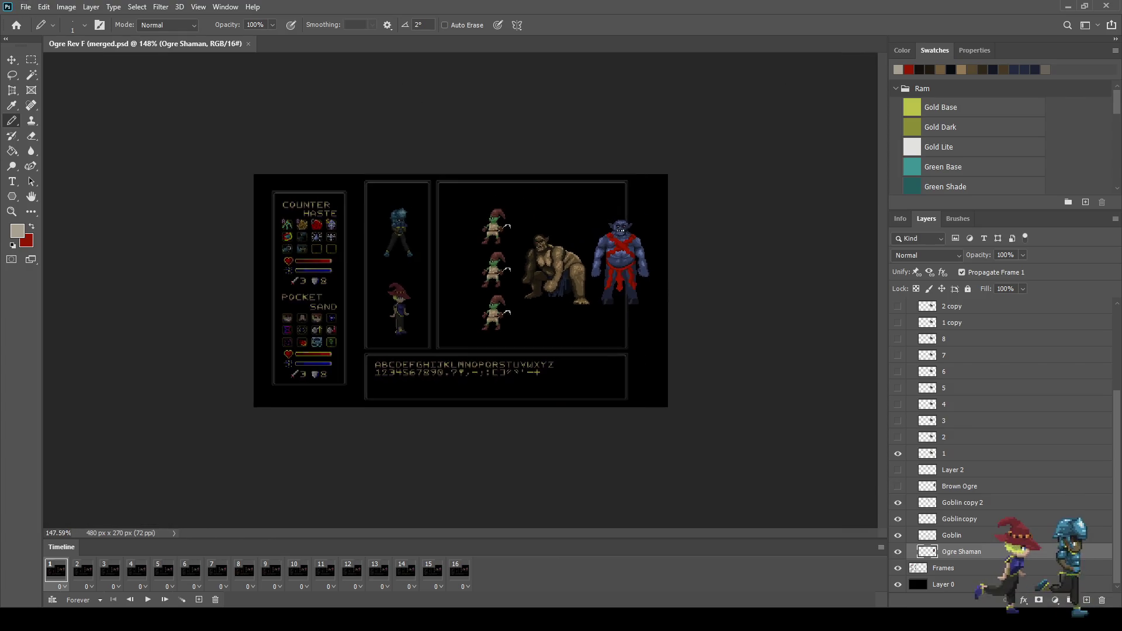
scroll(462, 289, "up", 4)
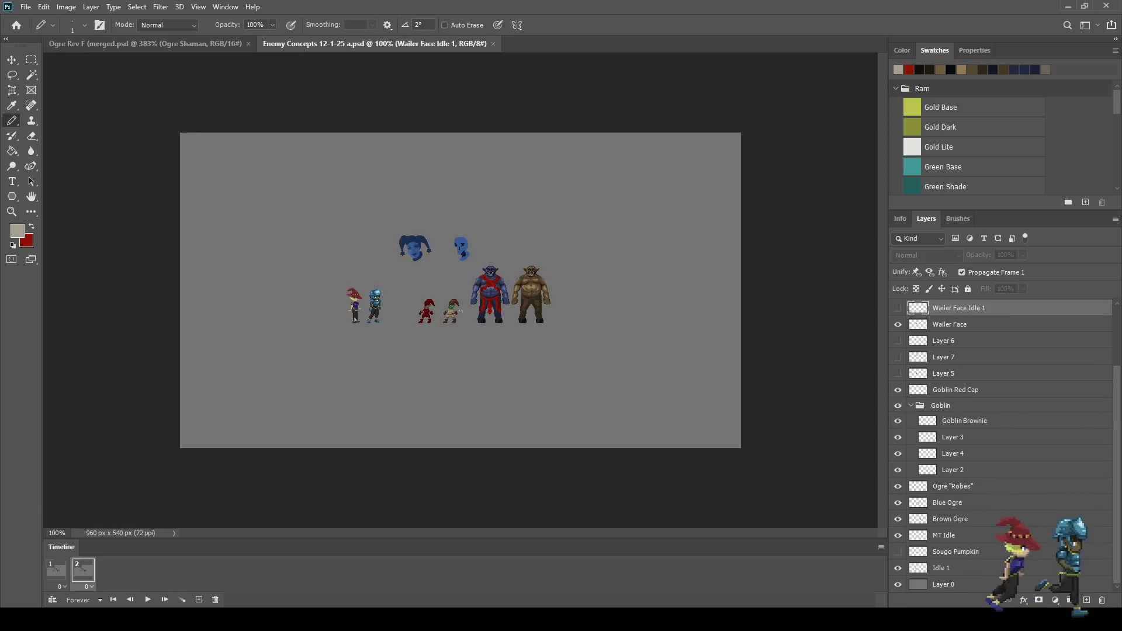
Zoom around the Enemy Concepts canvas, then fit the whole canvas with all sprites in view
scroll(431, 313, "up", 1)
scroll(432, 313, "up", 2)
scroll(431, 313, "up", 3)
scroll(432, 312, "up", 3)
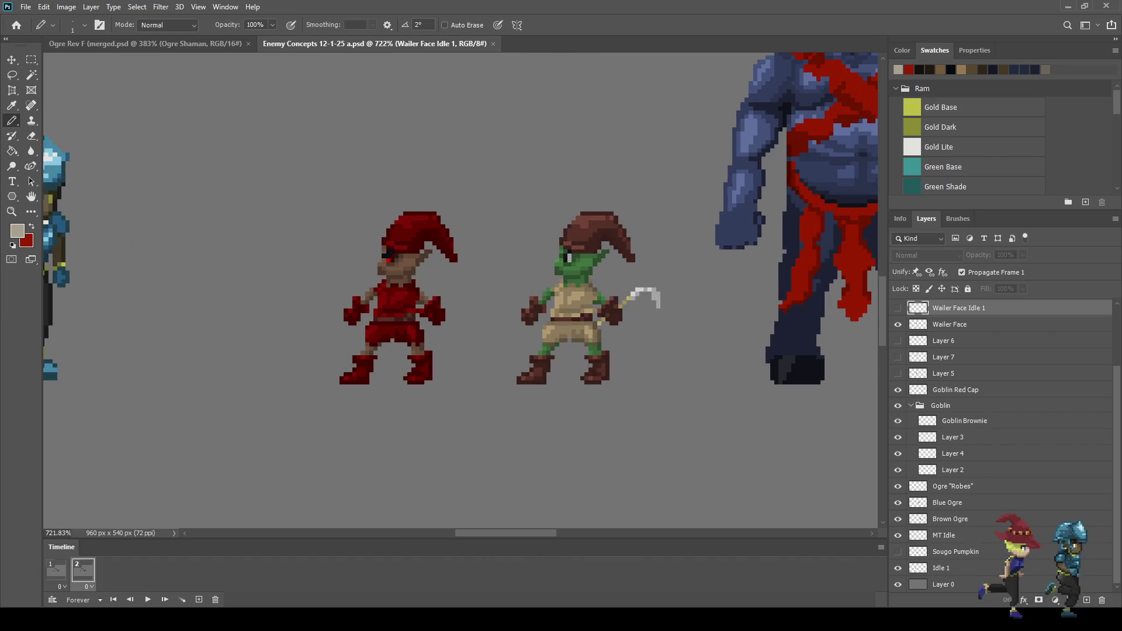
scroll(413, 314, "up", 1)
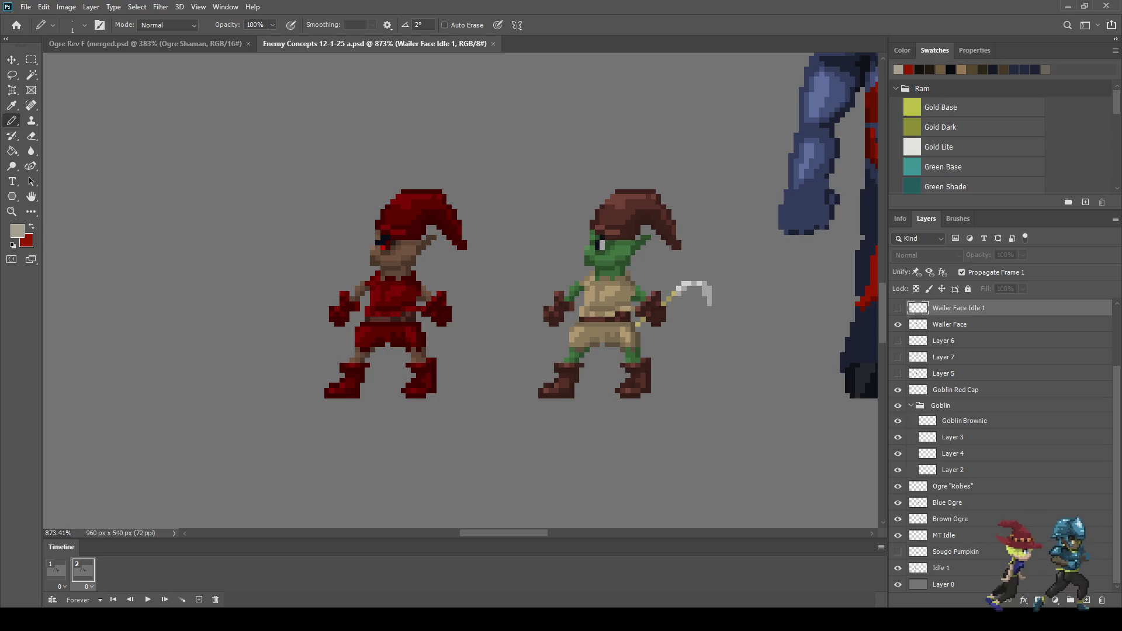
scroll(505, 278, "down", 2)
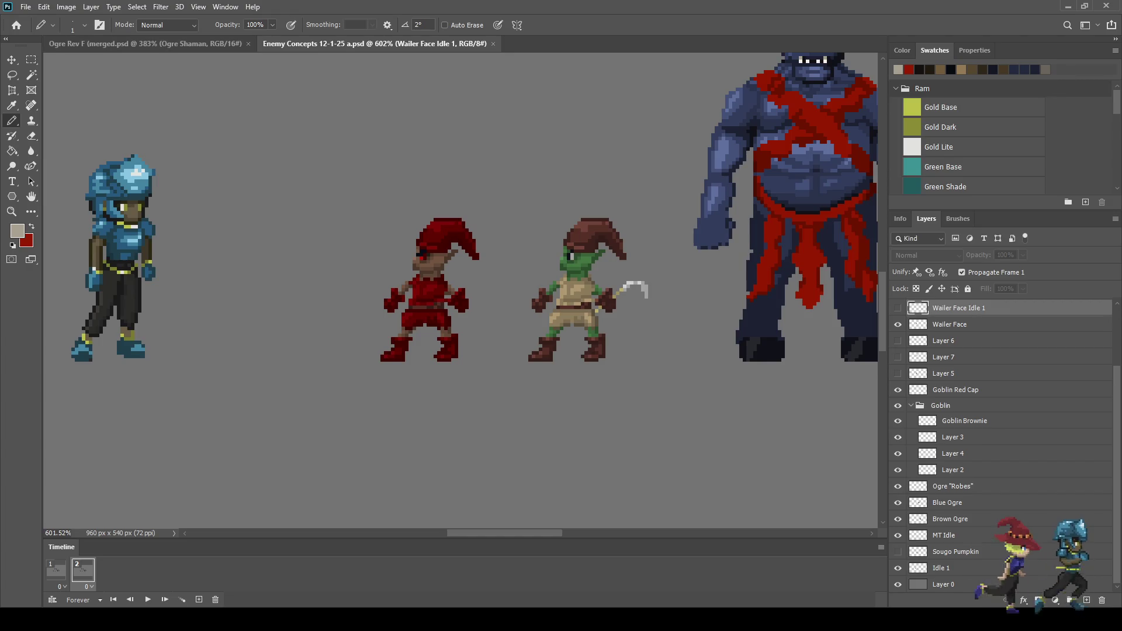
key("ctrl+0")
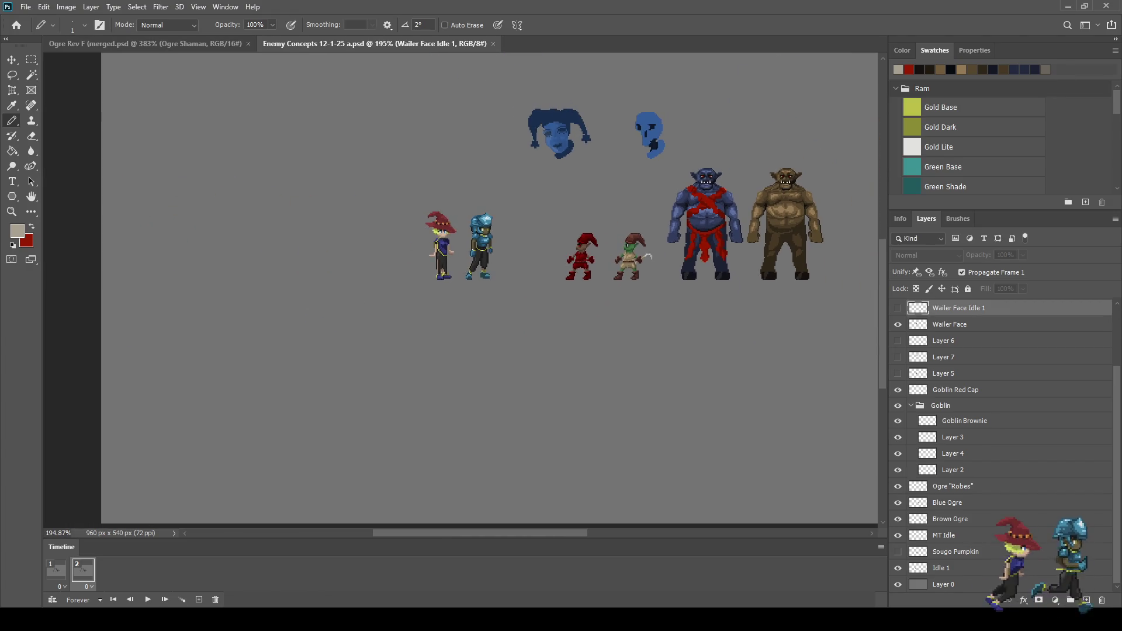
scroll(459, 226, "up", 5)
Play the face and skull animation, zoom in to inspect the blue skull, stop it, and close Enemy Concepts
key("space")
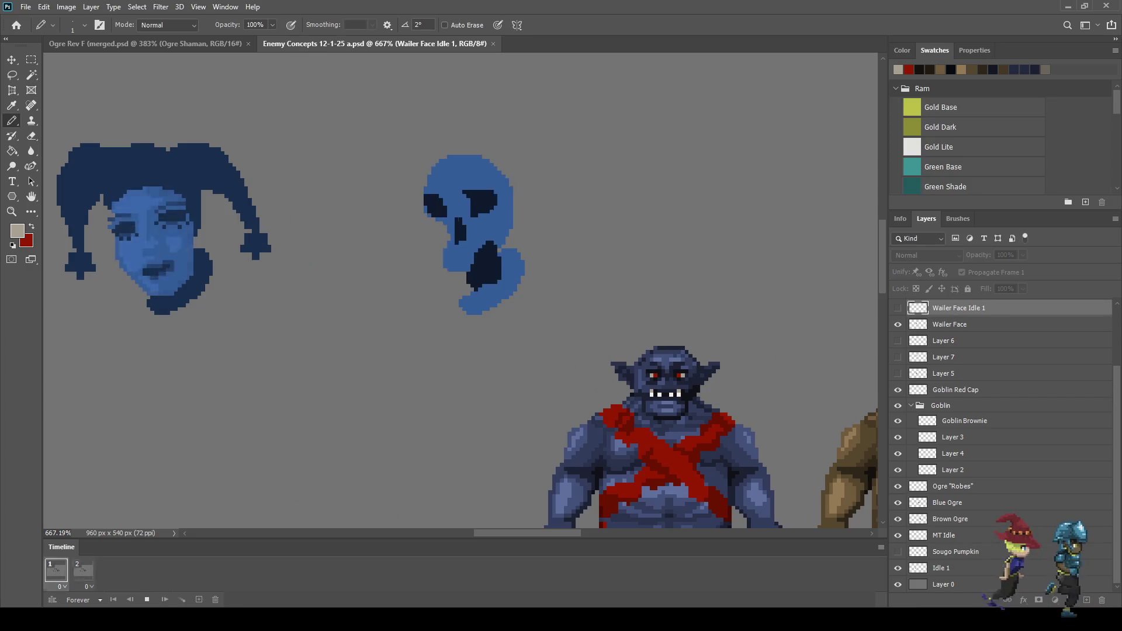
scroll(470, 206, "up", 3)
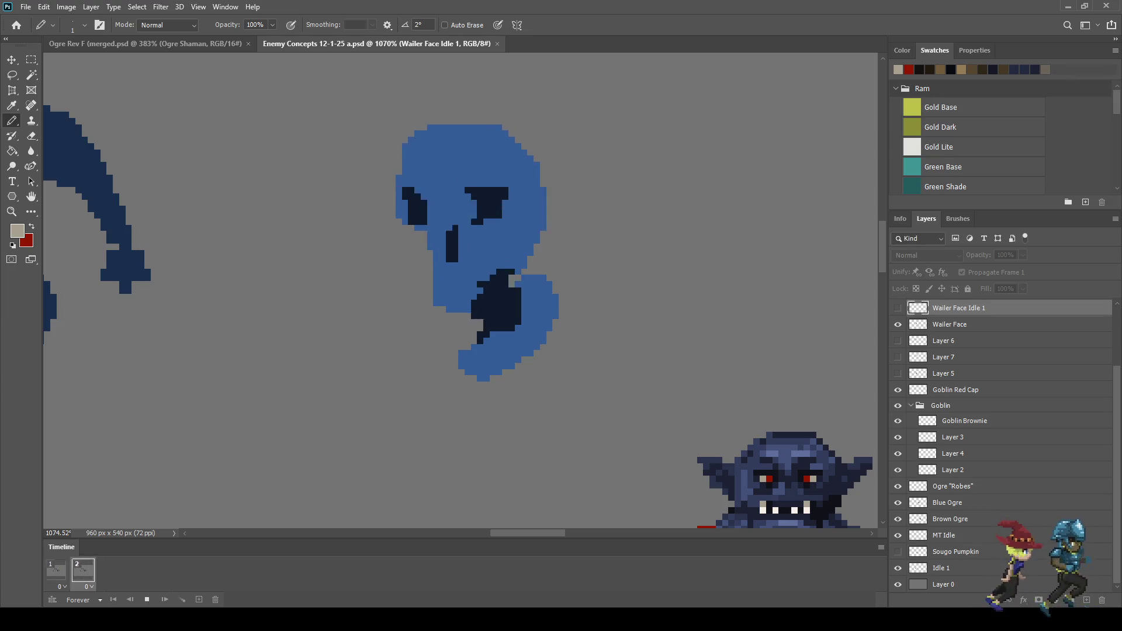
scroll(470, 206, "down", 1)
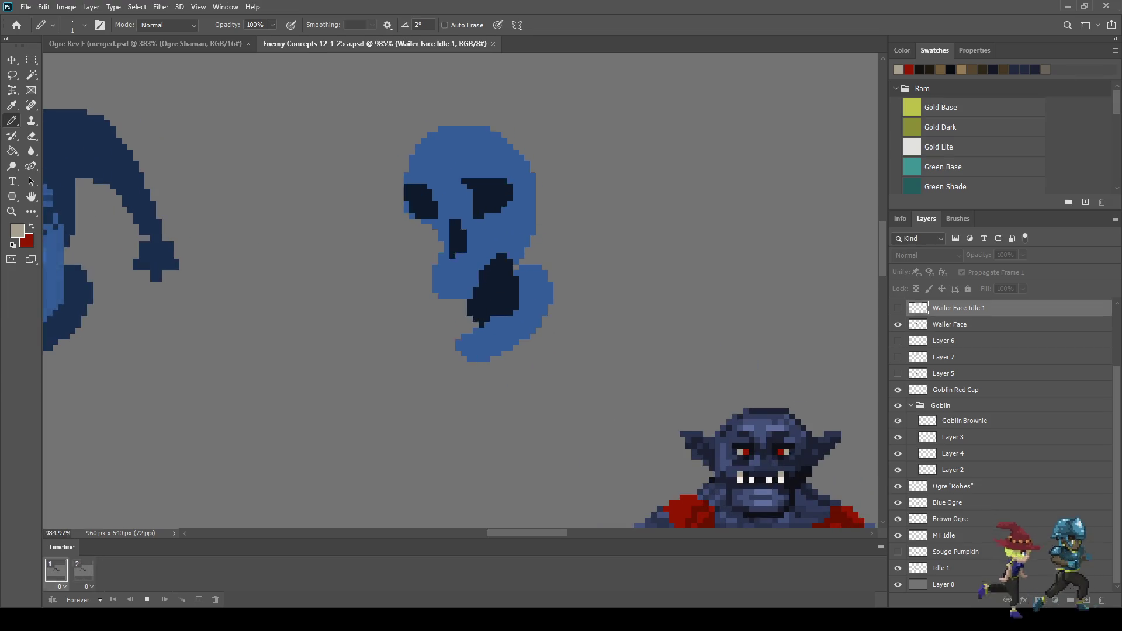
scroll(470, 205, "up", 2)
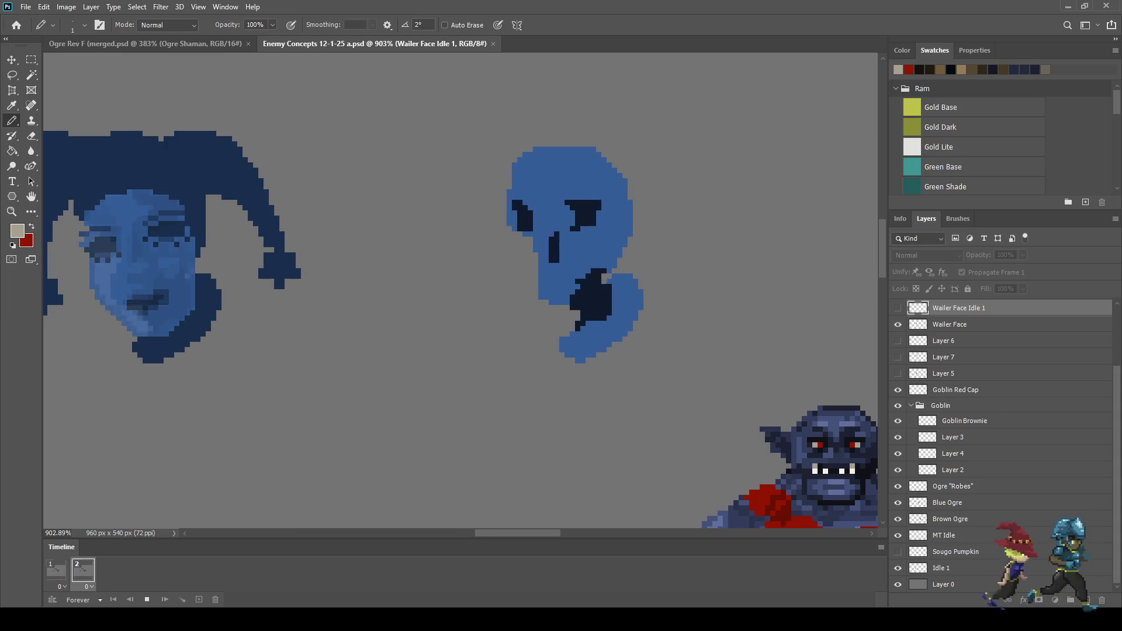
scroll(471, 205, "down", 1)
scroll(541, 216, "up", 2)
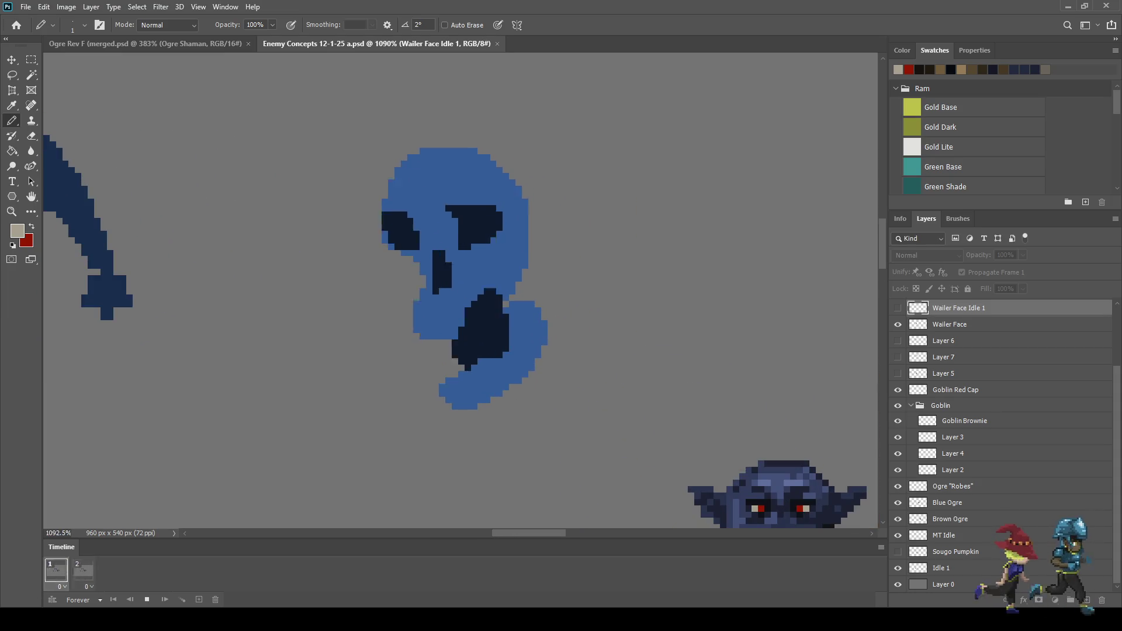
scroll(467, 245, "down", 4)
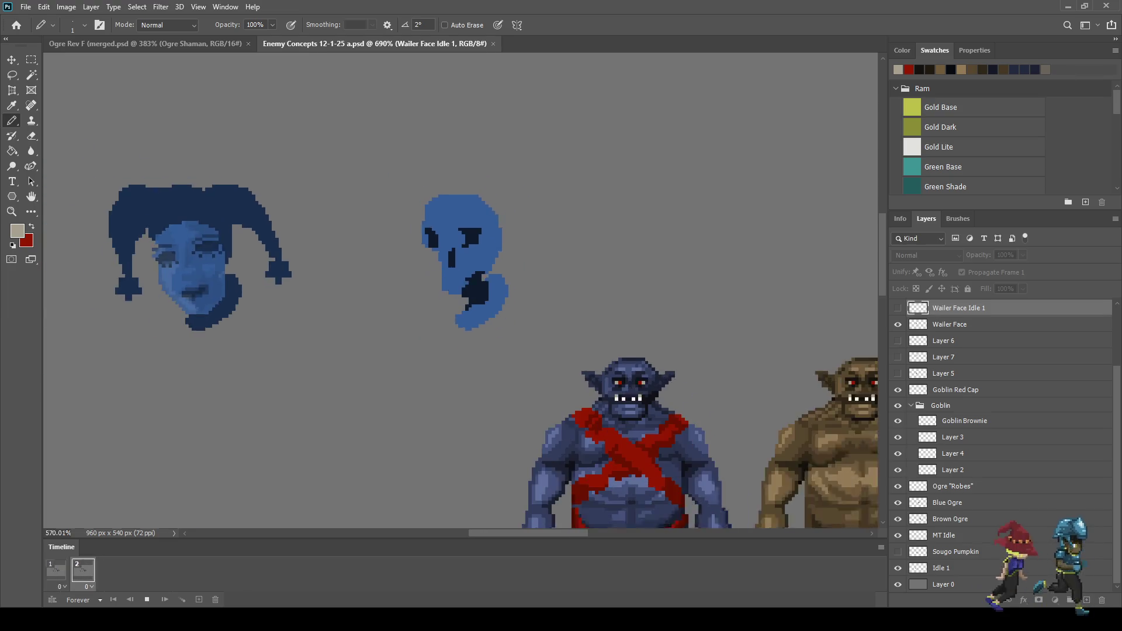
scroll(468, 245, "down", 2)
scroll(462, 252, "down", 2)
scroll(461, 251, "up", 3)
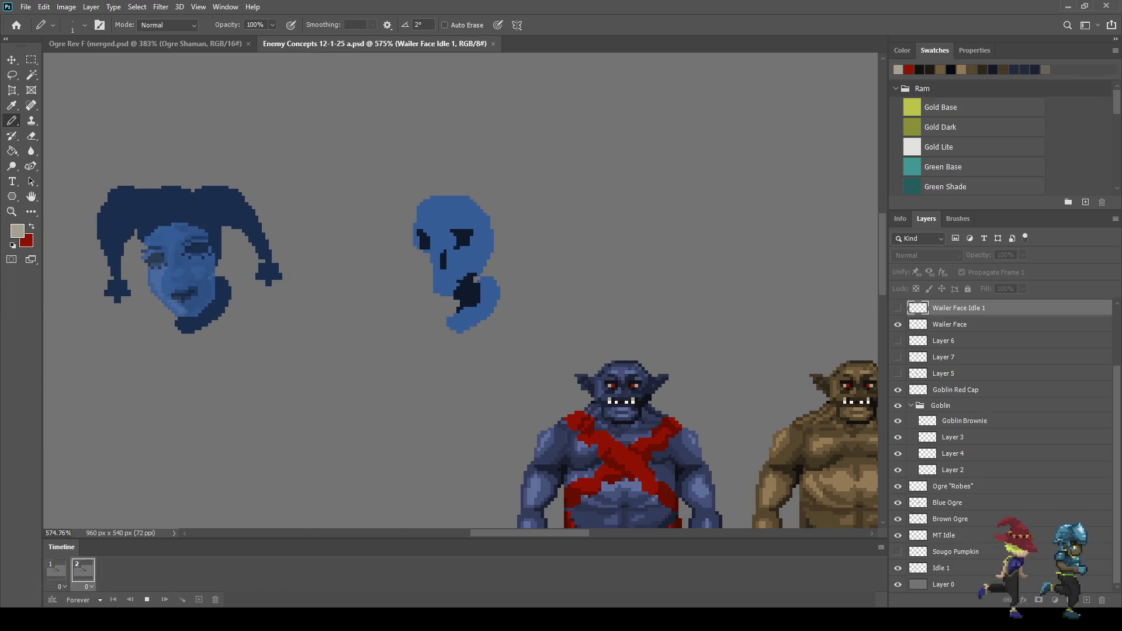
scroll(462, 252, "down", 2)
scroll(462, 252, "up", 1)
scroll(462, 251, "down", 3)
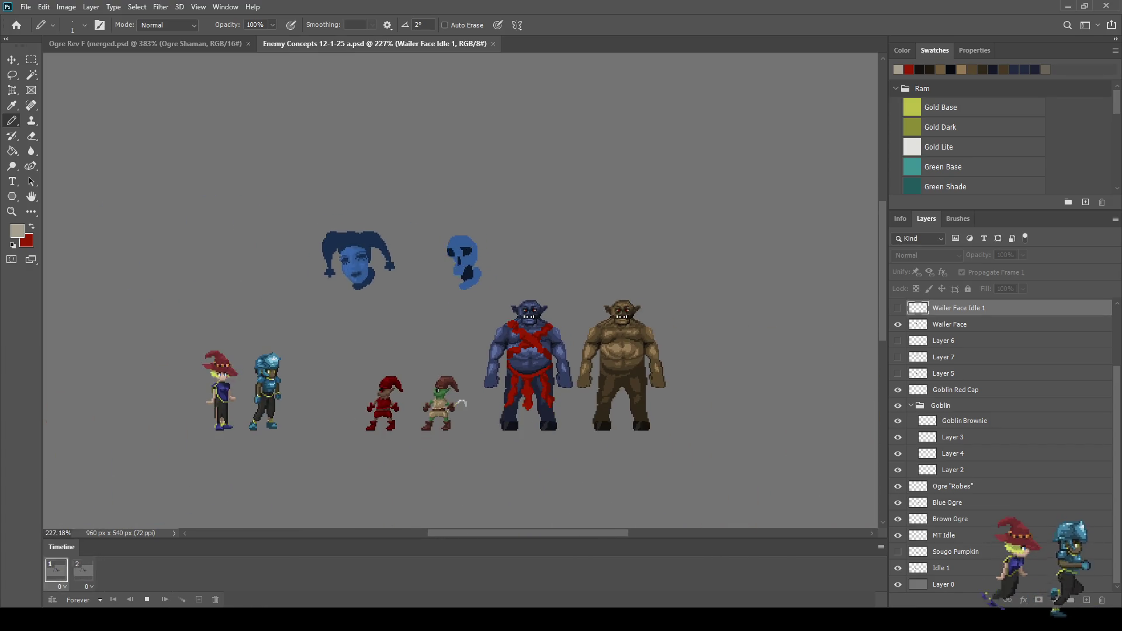
scroll(462, 252, "up", 1)
key("space")
left_click(492, 44)
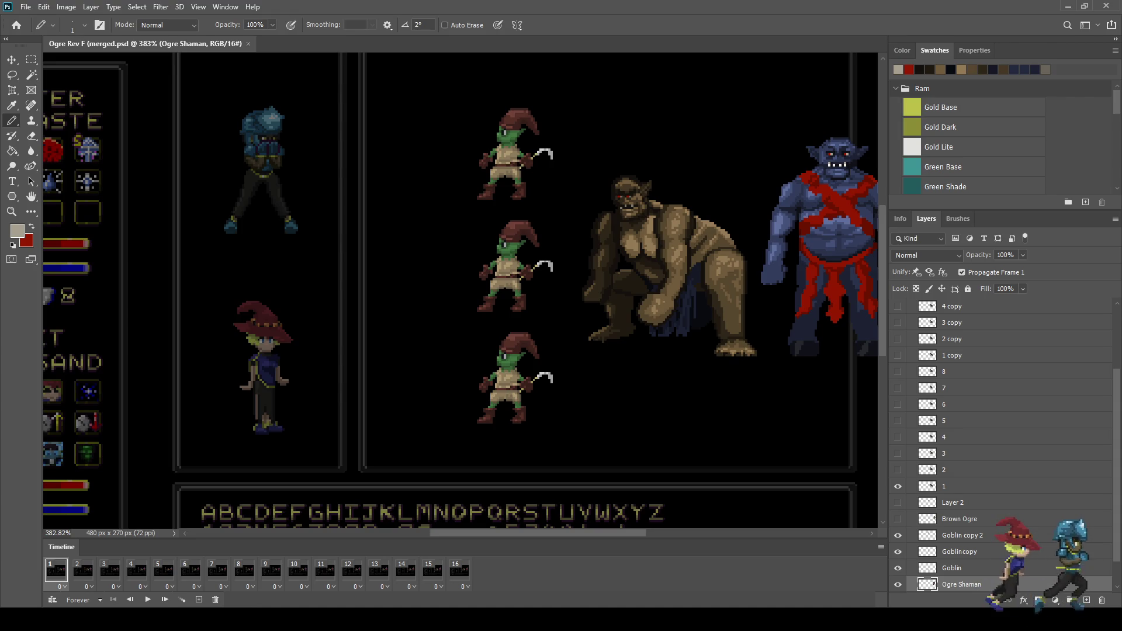
Zoom in on the two ogres in Ogre Rev F and start Free Transform on the Ogre Shaman
scroll(461, 293, "down", 2)
scroll(462, 292, "up", 1)
scroll(462, 292, "up", 1)
scroll(462, 292, "up", 1)
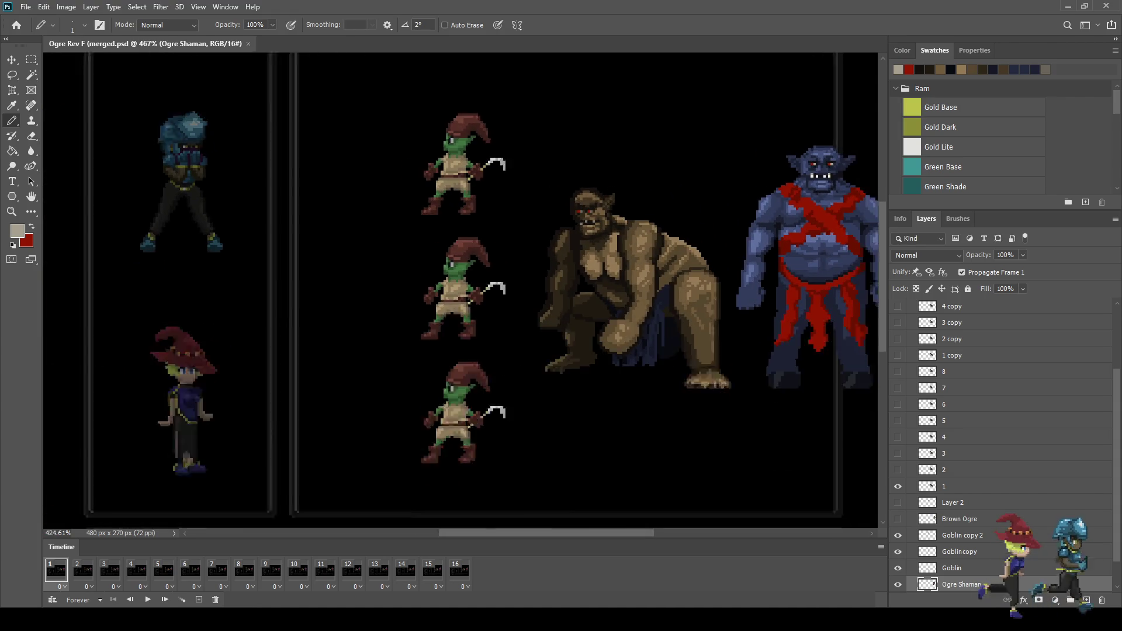
scroll(665, 197, "down", 2)
scroll(462, 293, "up", 2)
scroll(462, 292, "up", 1)
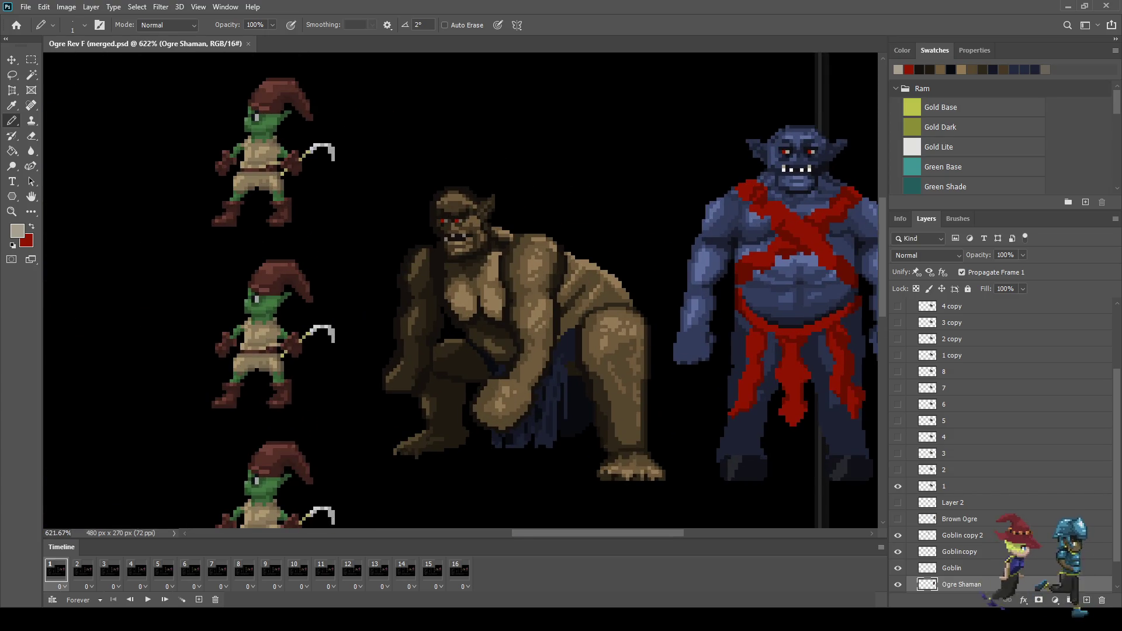
scroll(462, 292, "up", 1)
scroll(462, 292, "up", 1)
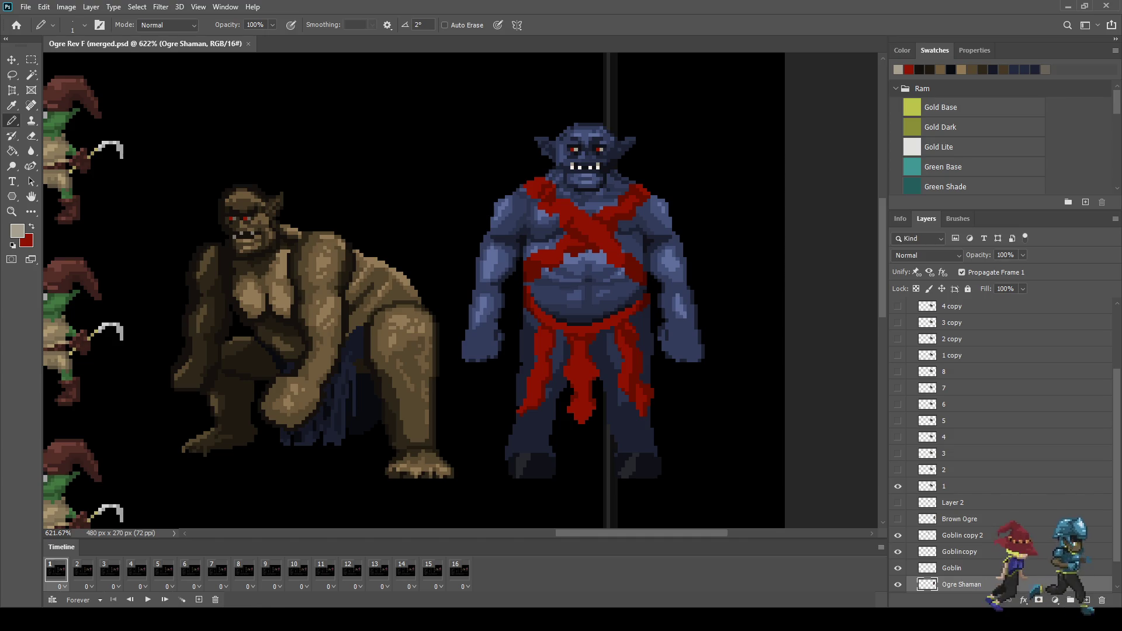
scroll(537, 356, "down", 5)
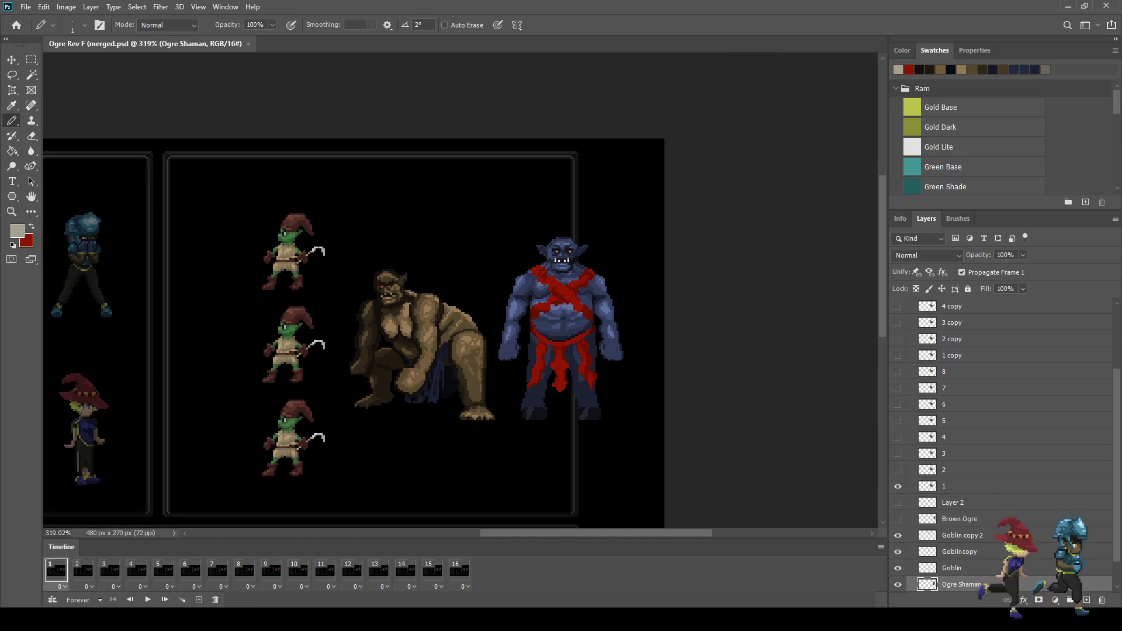
key("ctrl+t")
Shift the Ogre Shaman up and left behind the crouching ogre, commit, then play the animation fitted in view
key("shift+Left")
key("shift+Up")
key("shift+Up")
key("shift+Left")
key("shift+Left")
key("shift+Up")
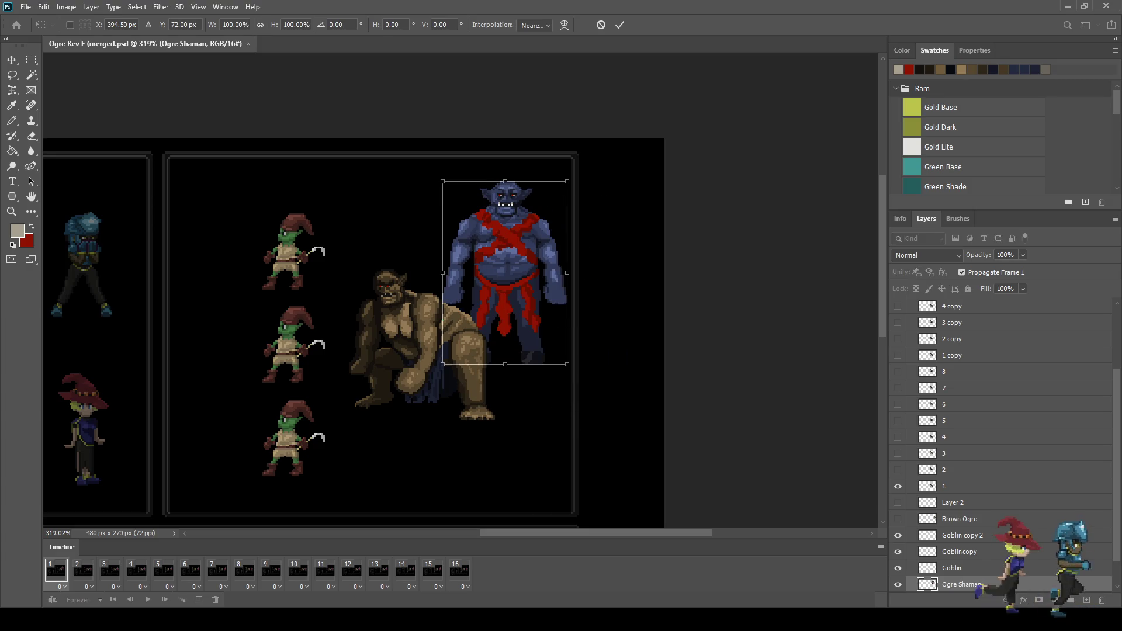
key("shift+Up")
key("Return")
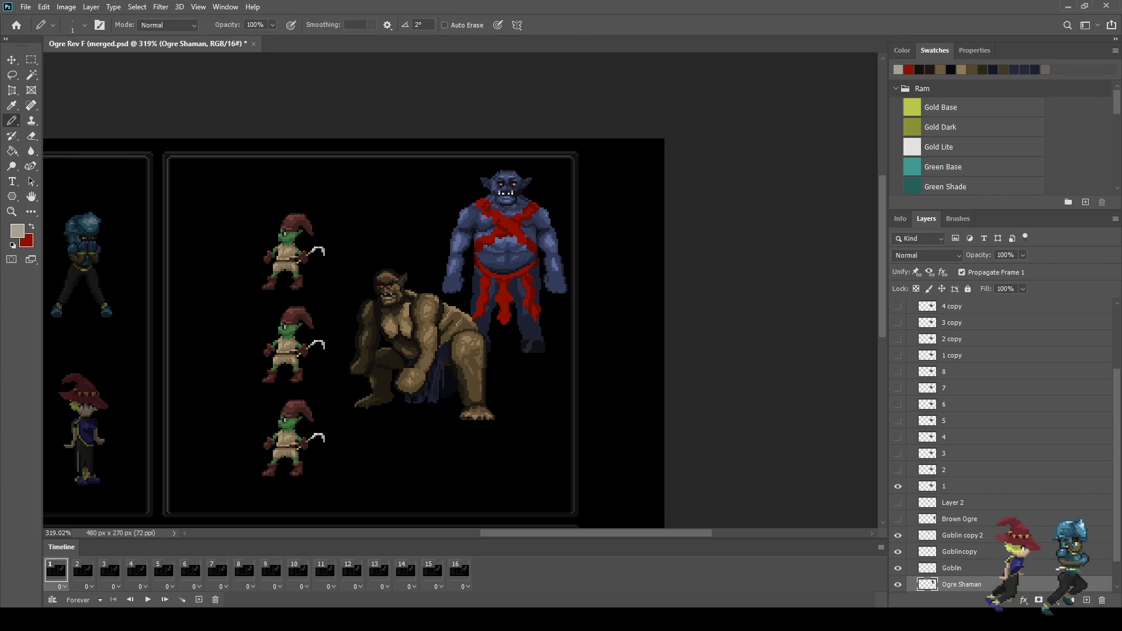
scroll(1003, 444, "down", 2)
key("space")
key("ctrl+0")
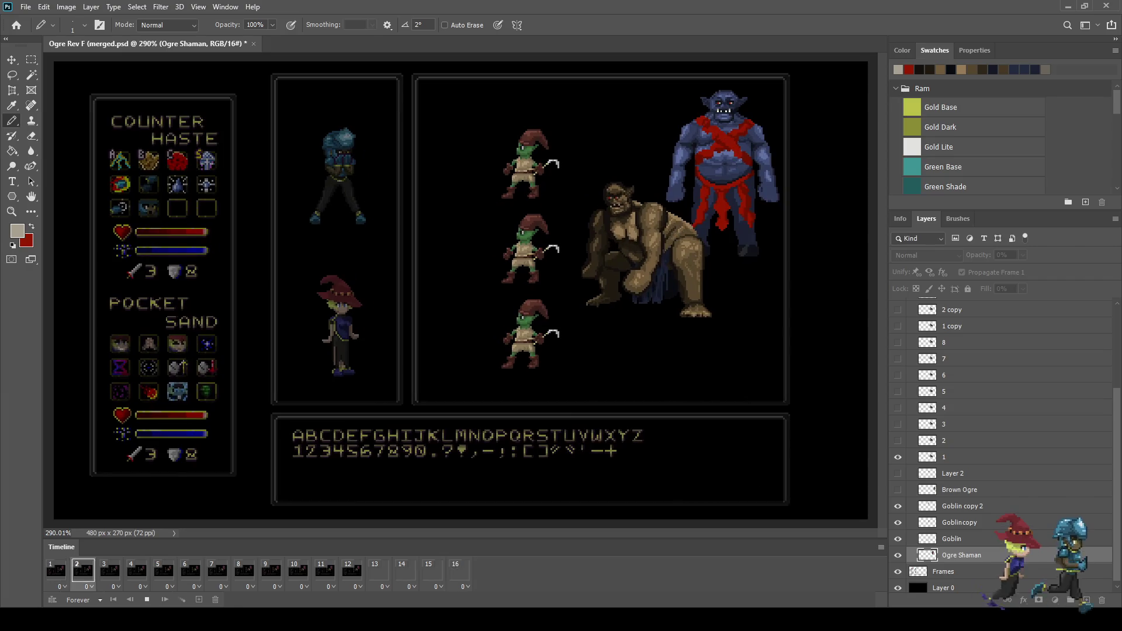
scroll(653, 178, "up", 1)
scroll(653, 177, "up", 2)
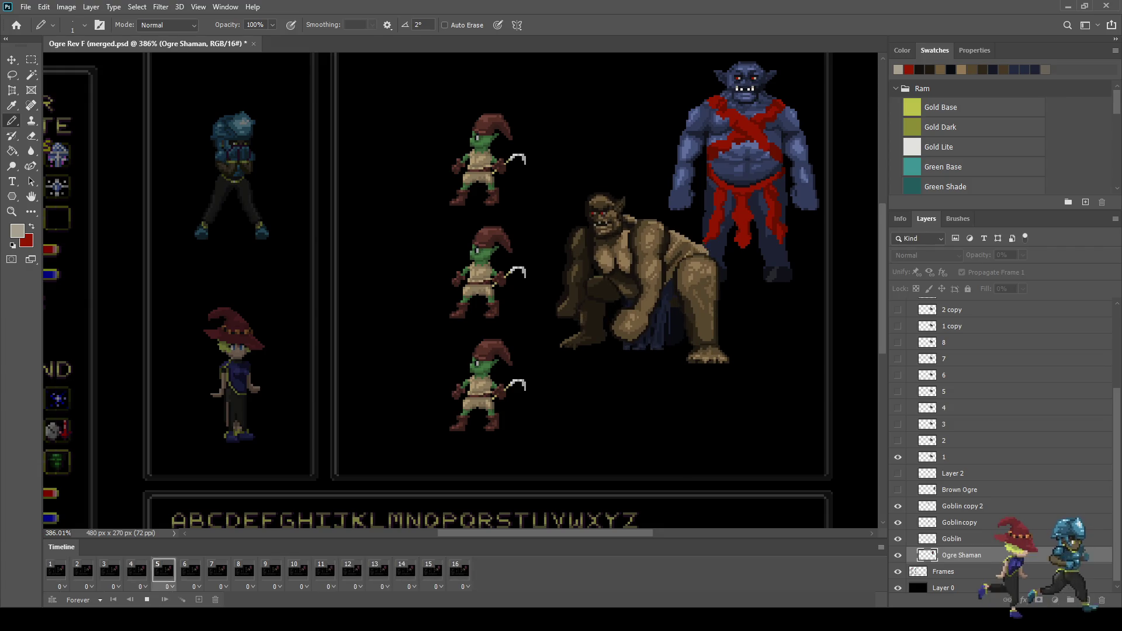
Stop and replay the preview, then set the Frames layer's opacity to 100%
key("space")
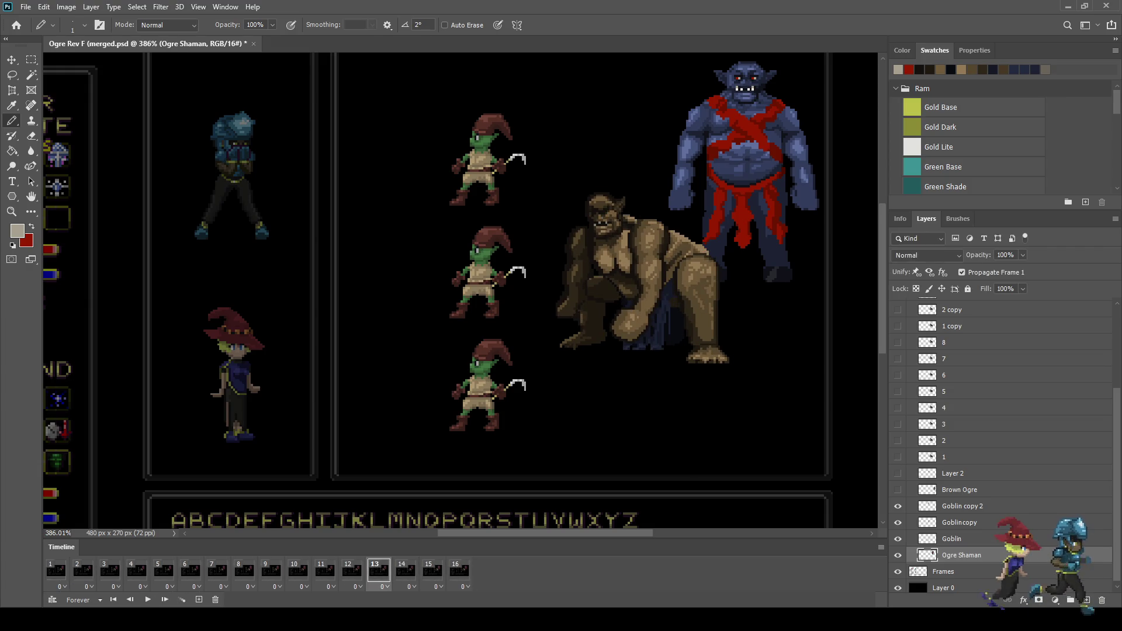
scroll(465, 291, "up", 2)
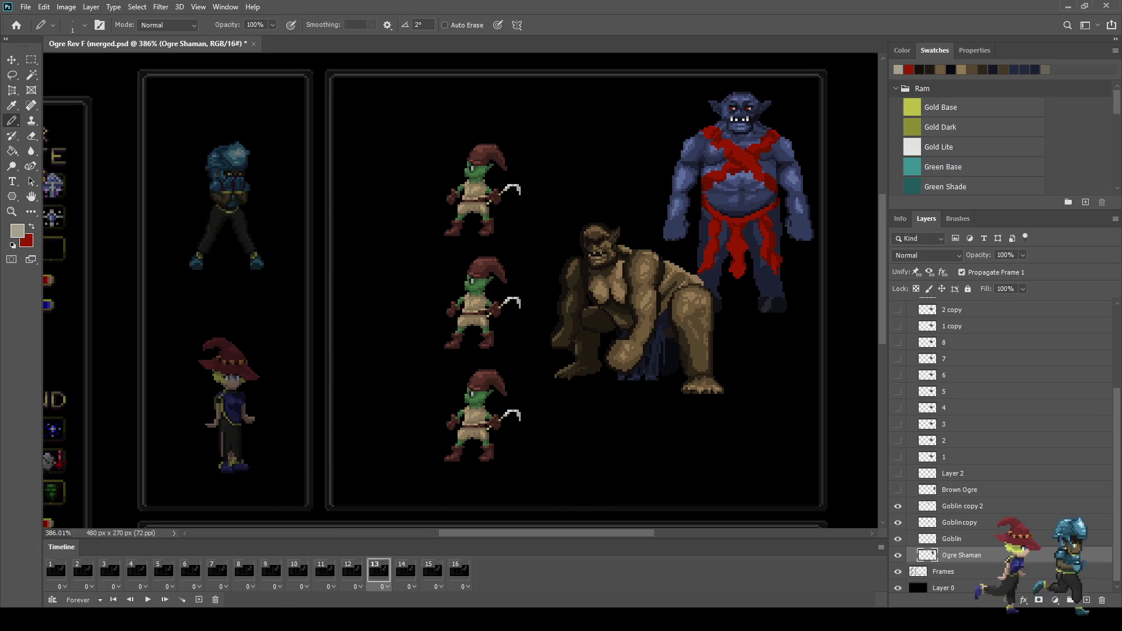
scroll(465, 292, "up", 1)
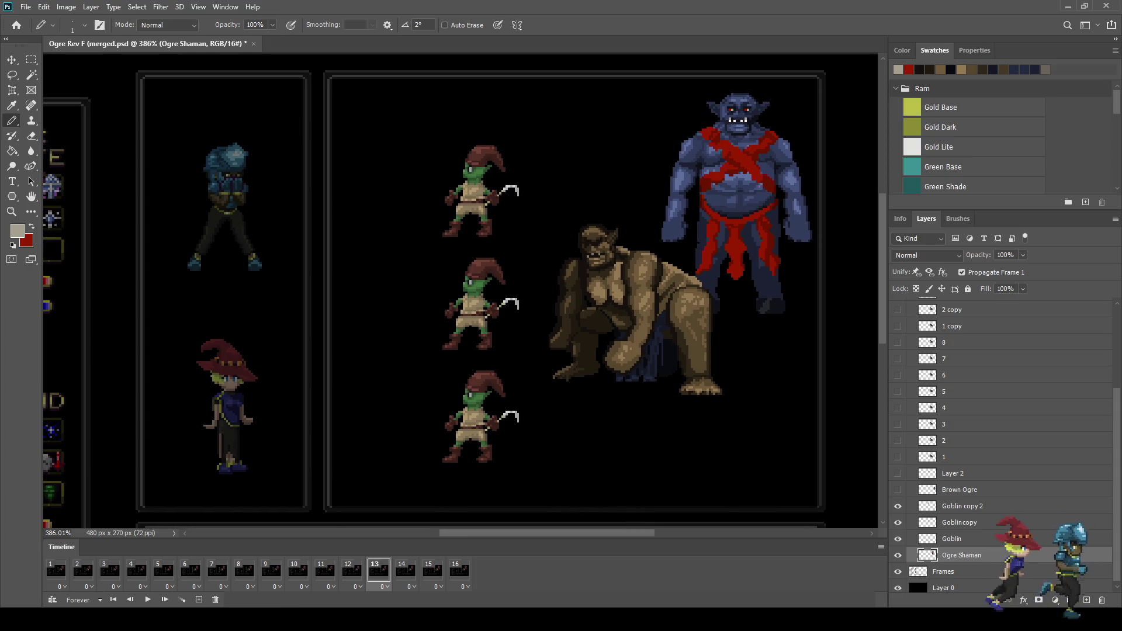
key("space")
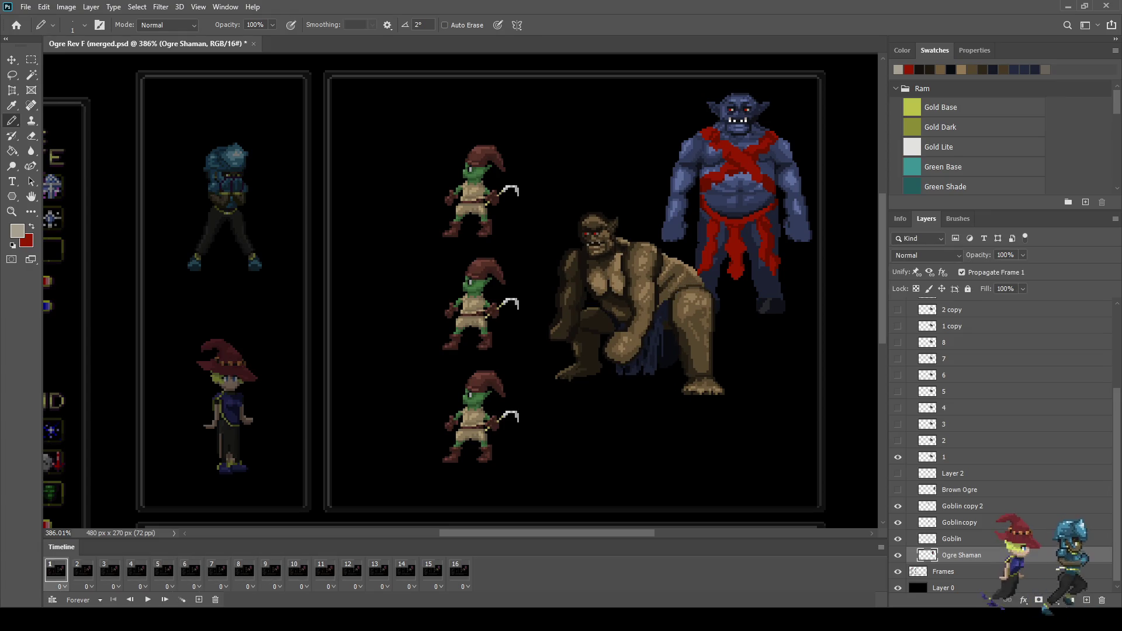
key("alt+bracketleft")
type("100")
key("Return")
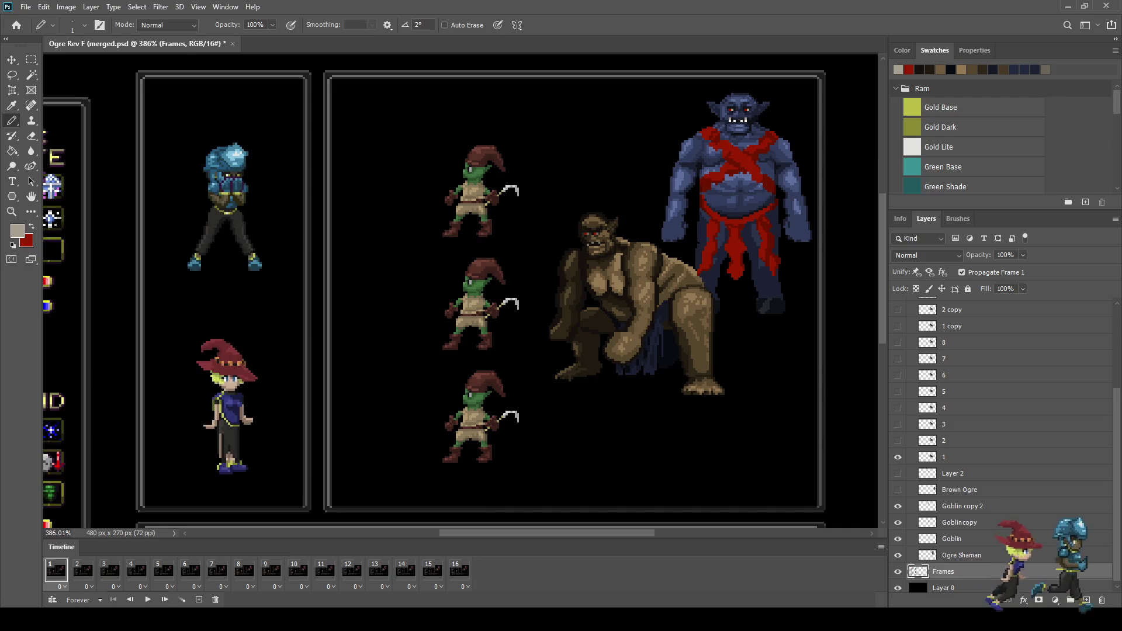